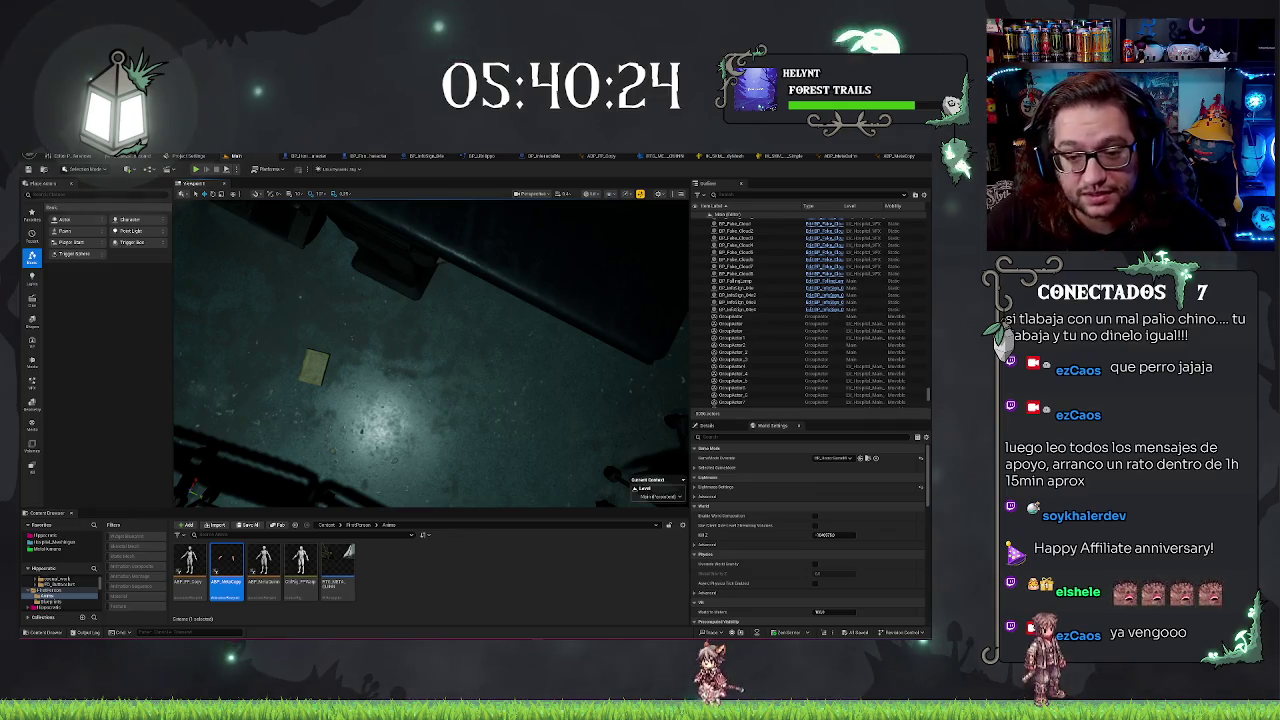
# Fly the camera back to an overview of the hospital room and clear the selection
pyautogui.moveTo(522, 302)
pyautogui.mouseDown()
pyautogui.moveTo(510, 235)
pyautogui.moveTo(491, 250)
pyautogui.mouseUp()
pyautogui.moveTo(491, 349)
pyautogui.mouseDown()
pyautogui.moveTo(534, 374)
pyautogui.moveTo(545, 410)
pyautogui.moveTo(520, 380)
pyautogui.mouseUp()
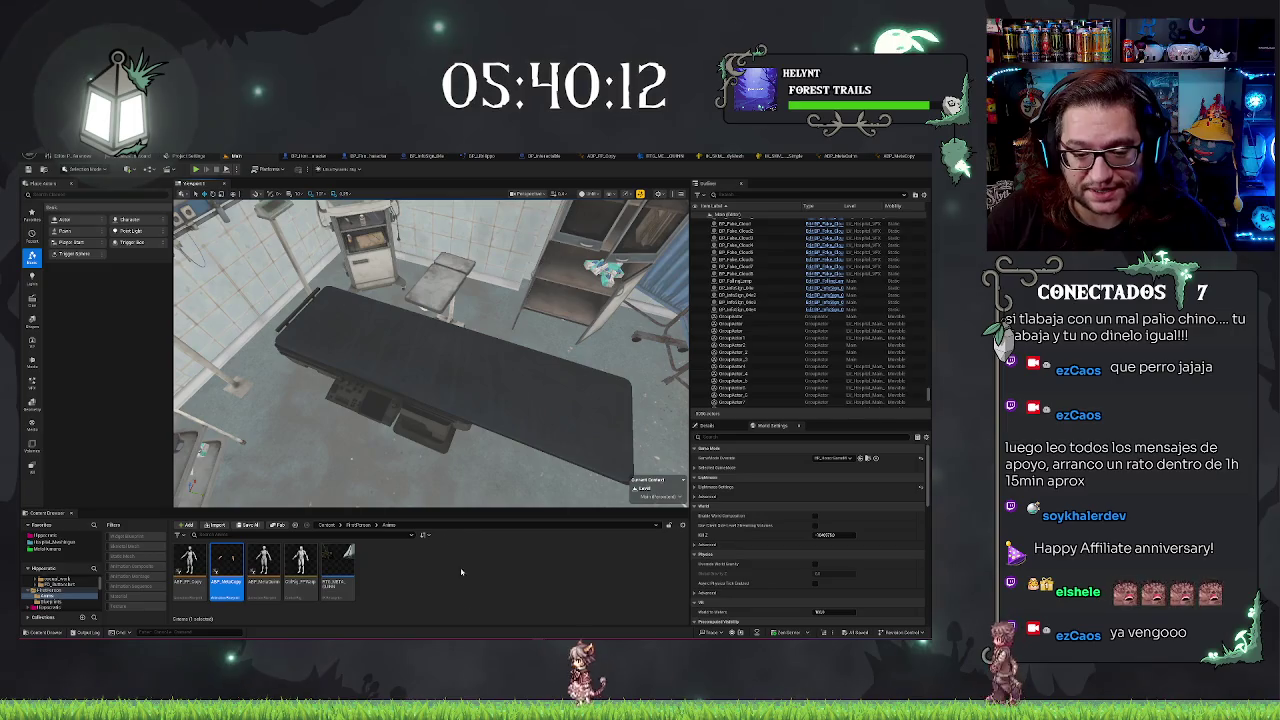
pyautogui.click(528, 575)
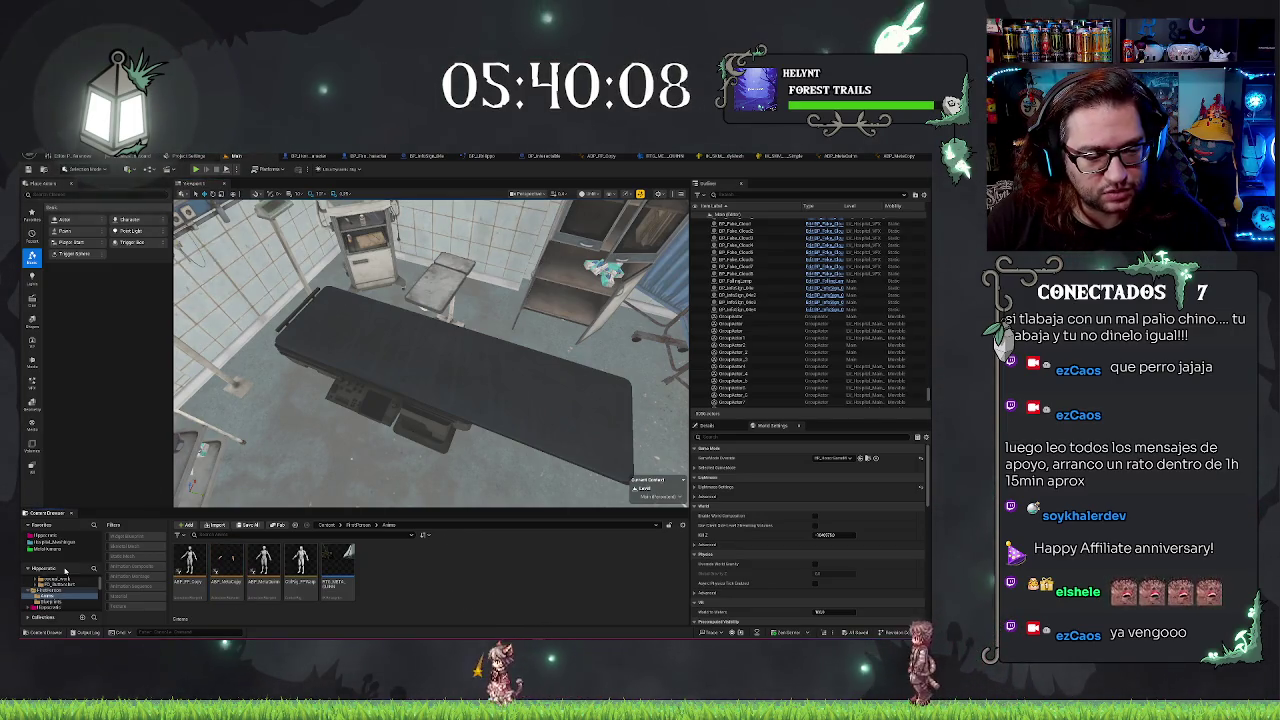
# In the top favourite project folder, create a new folder named 'Seq…' and open it
pyautogui.click(66, 534)
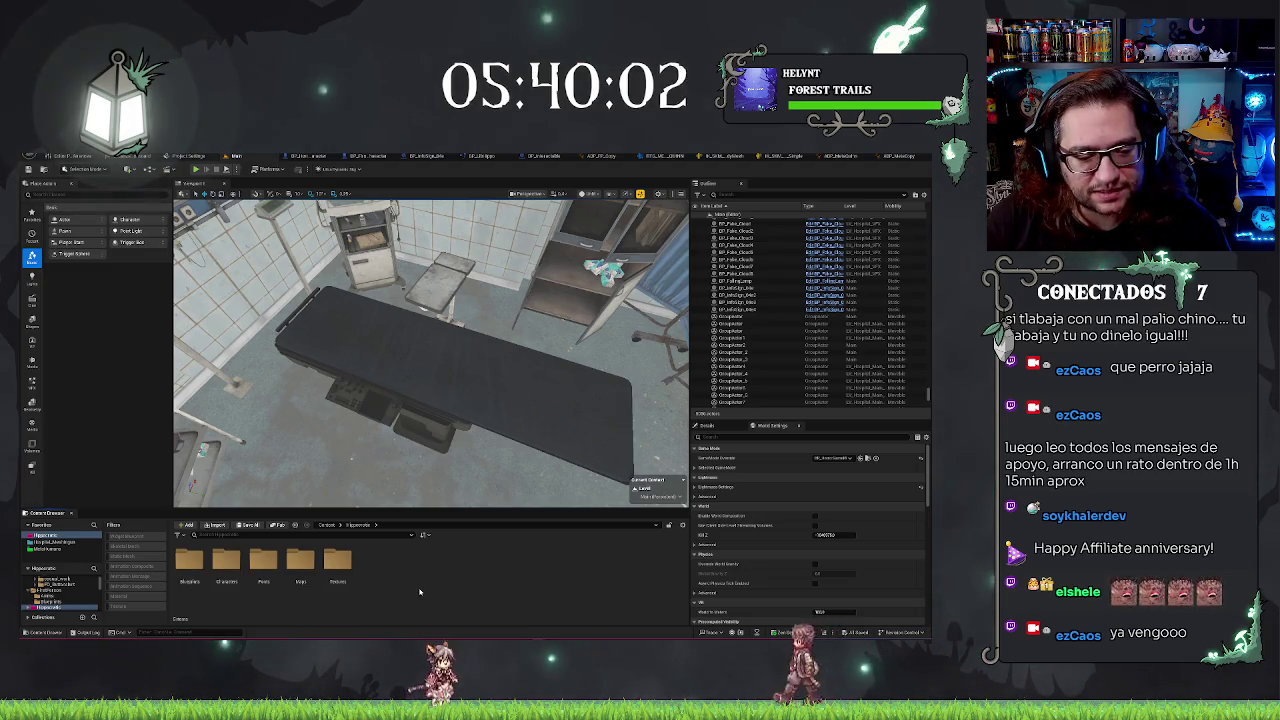
pyautogui.rightClick(412, 592)
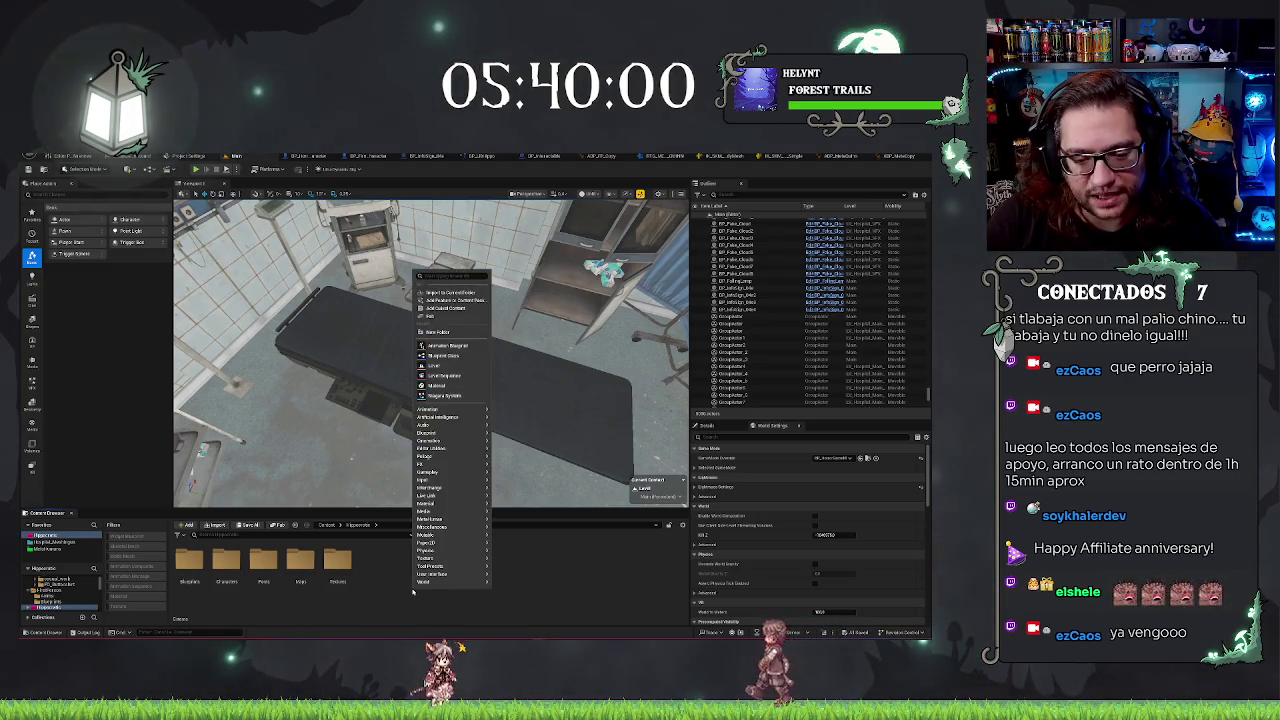
pyautogui.click(398, 593)
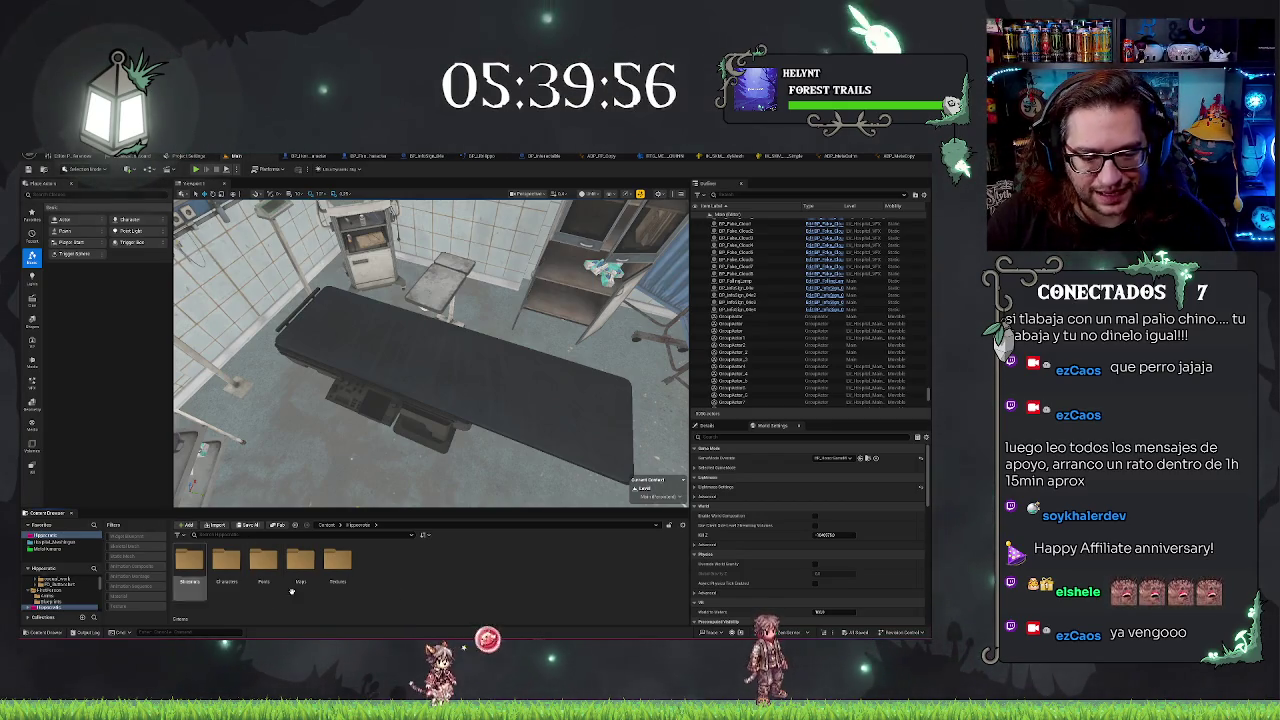
pyautogui.rightClick(389, 570)
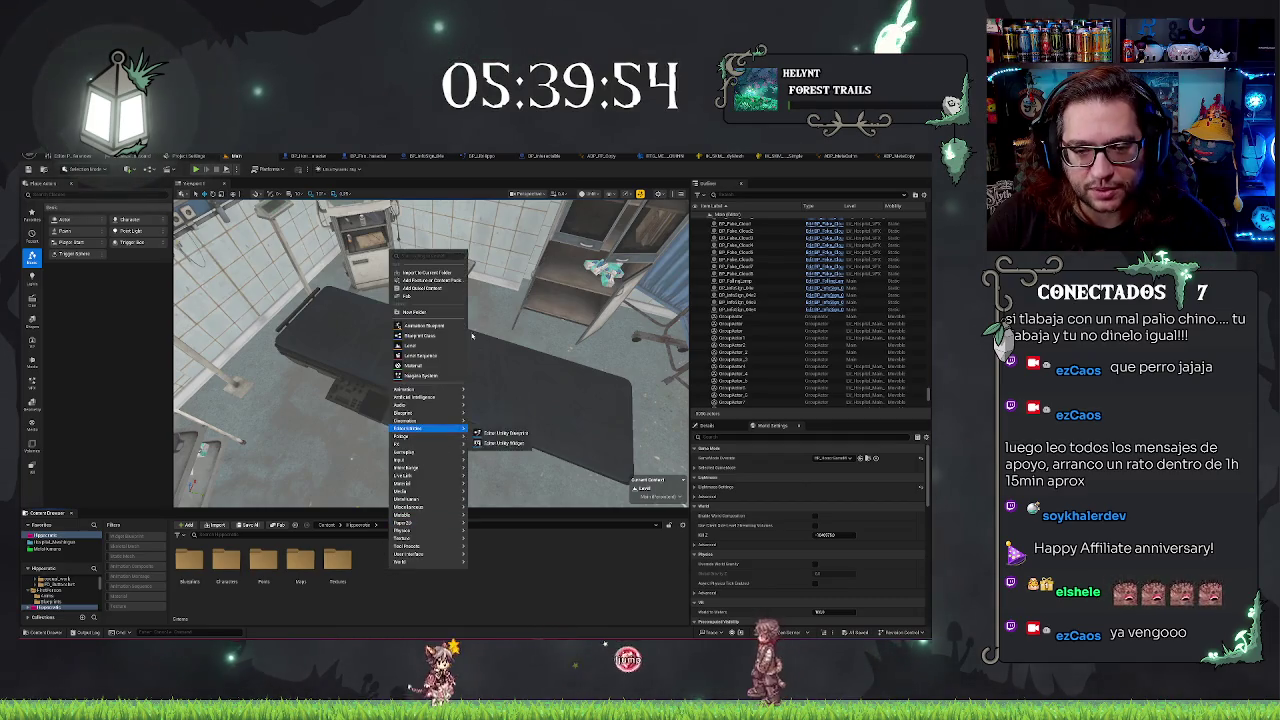
pyautogui.click(420, 312)
pyautogui.write('Seq')
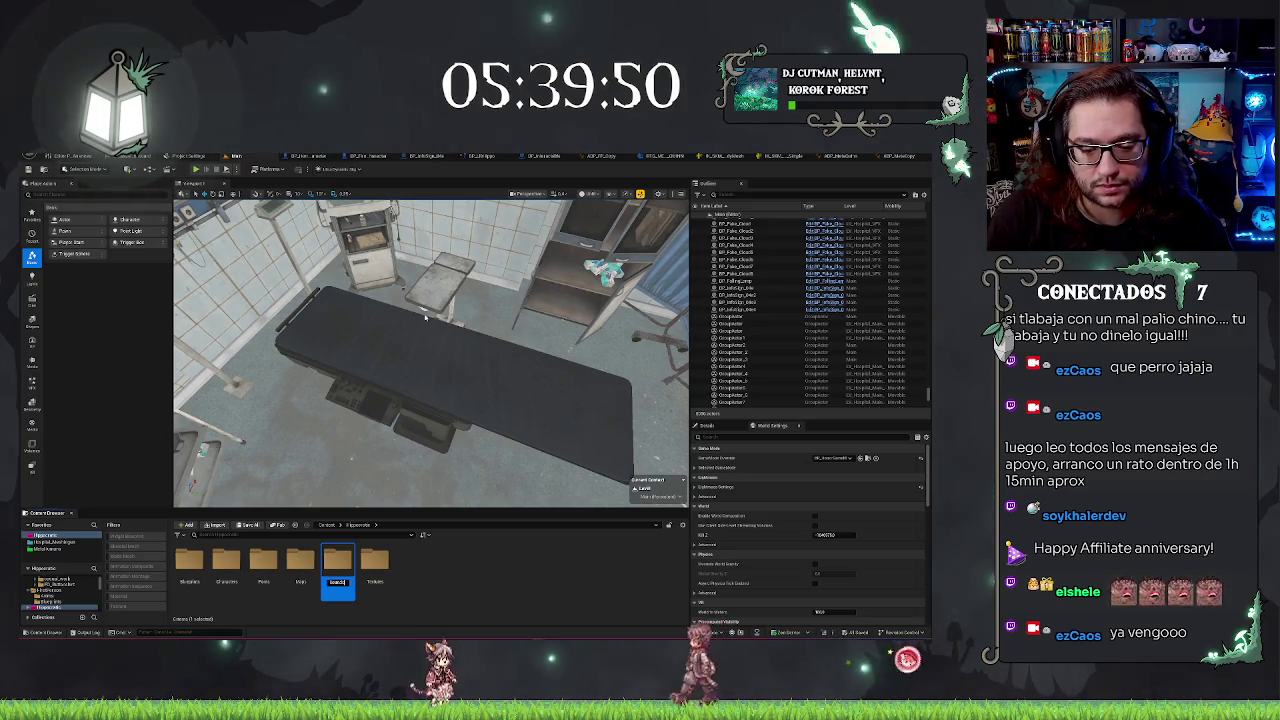
pyautogui.doubleClick(337, 568)
pyautogui.rightClick(317, 583)
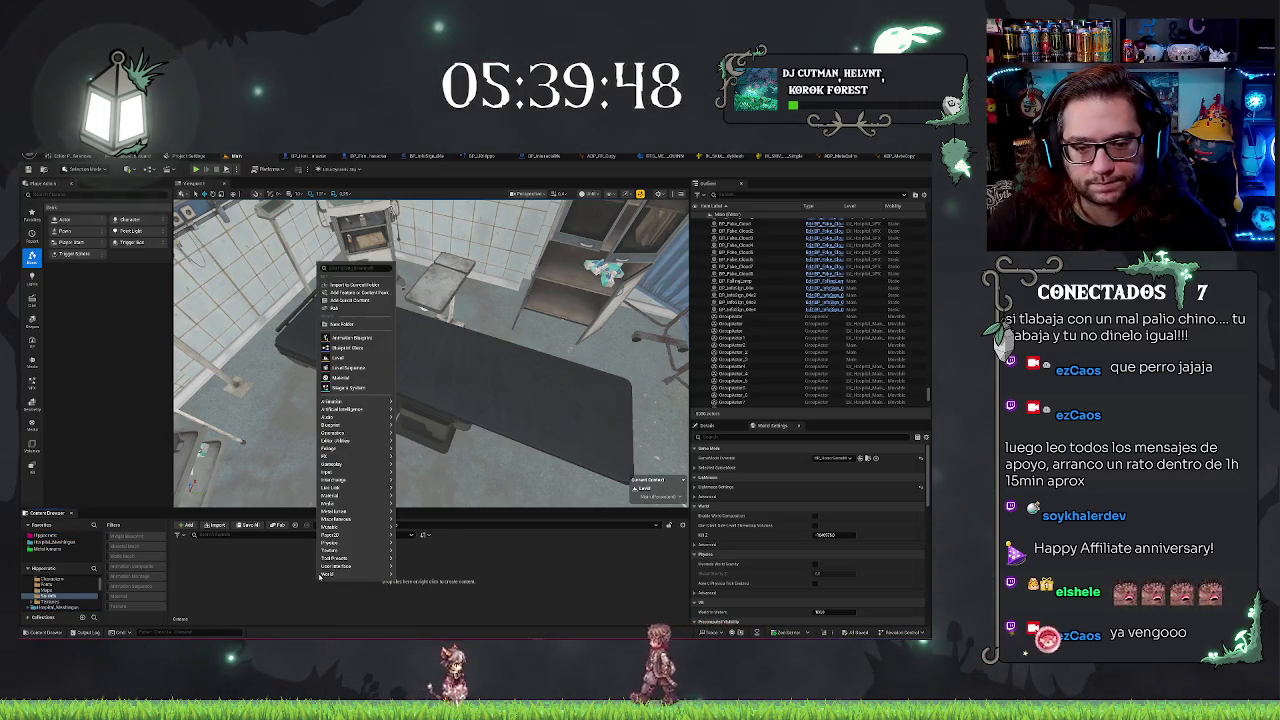
# Create two subfolders, MISC and SFX, inside the new folder
pyautogui.click(355, 324)
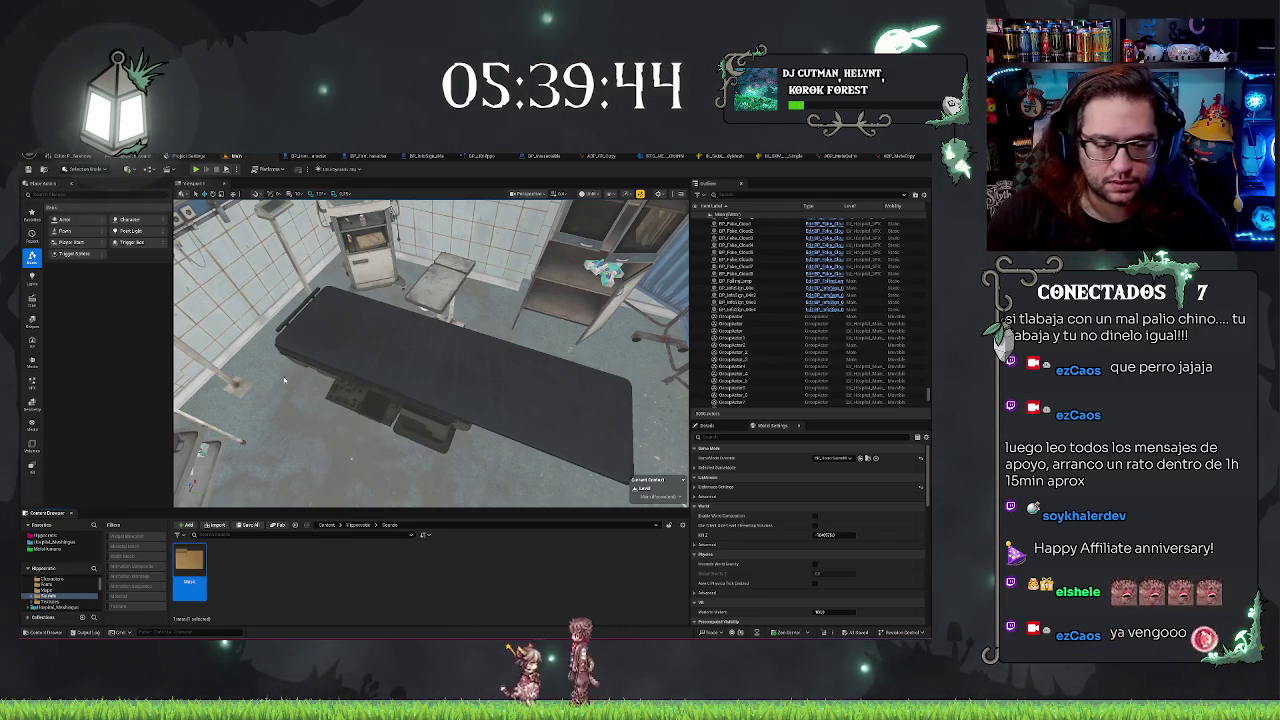
pyautogui.rightClick(362, 575)
pyautogui.click(395, 318)
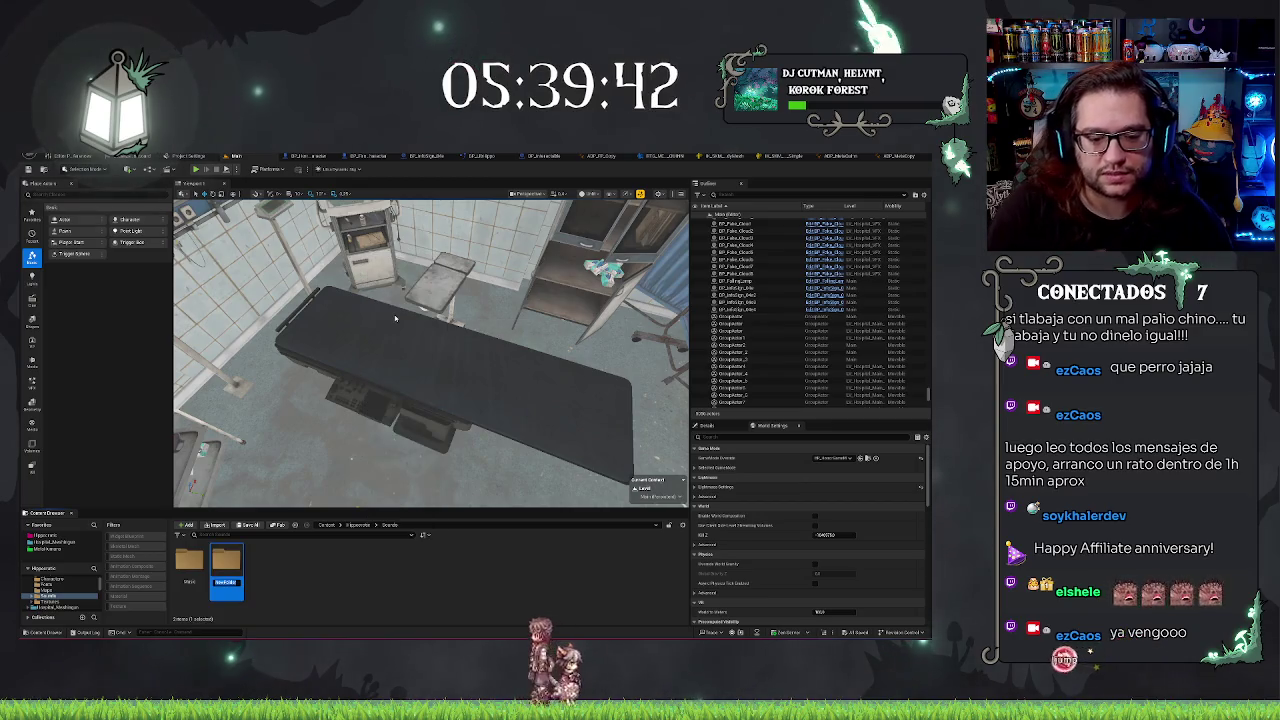
# Search the creation menu for 'materi' and 'audio', then cancel without creating anything
pyautogui.rightClick(317, 573)
pyautogui.write('materi')
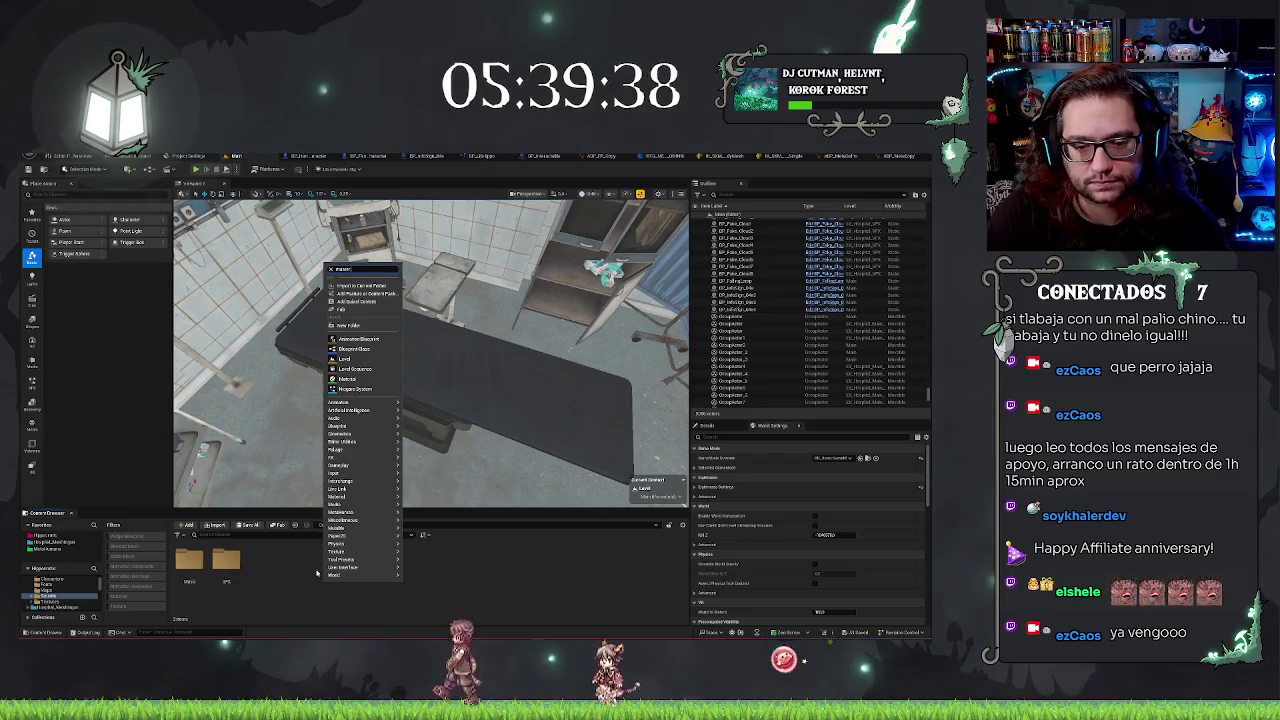
pyautogui.press('Escape')
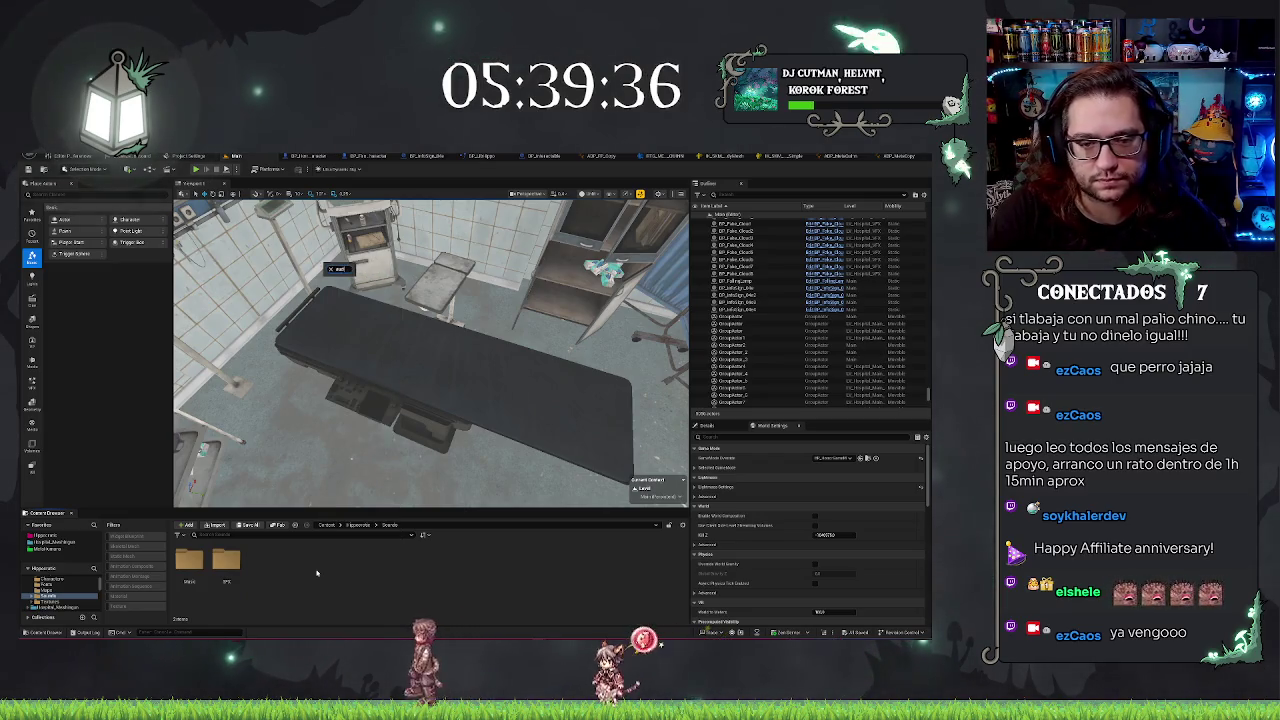
pyautogui.write('audio')
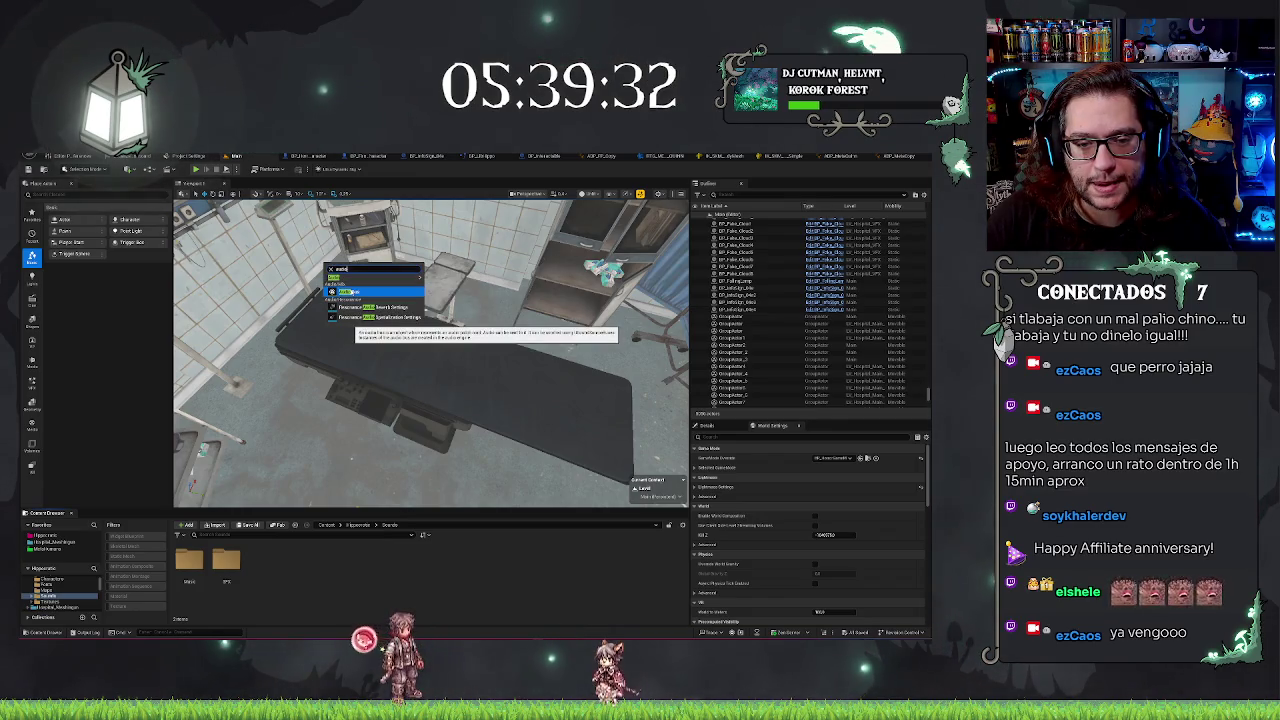
pyautogui.press('Escape')
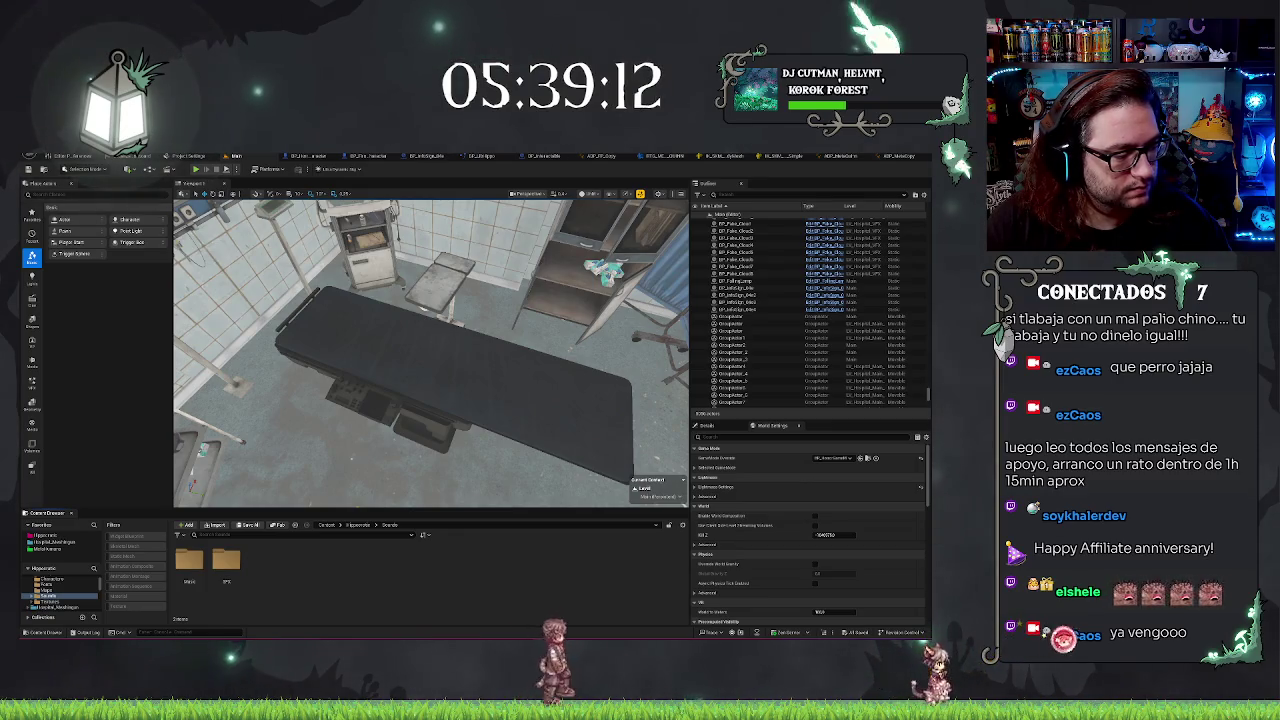
# Create a Sound Class asset named SC_Master and open it in its editor
pyautogui.rightClick(340, 574)
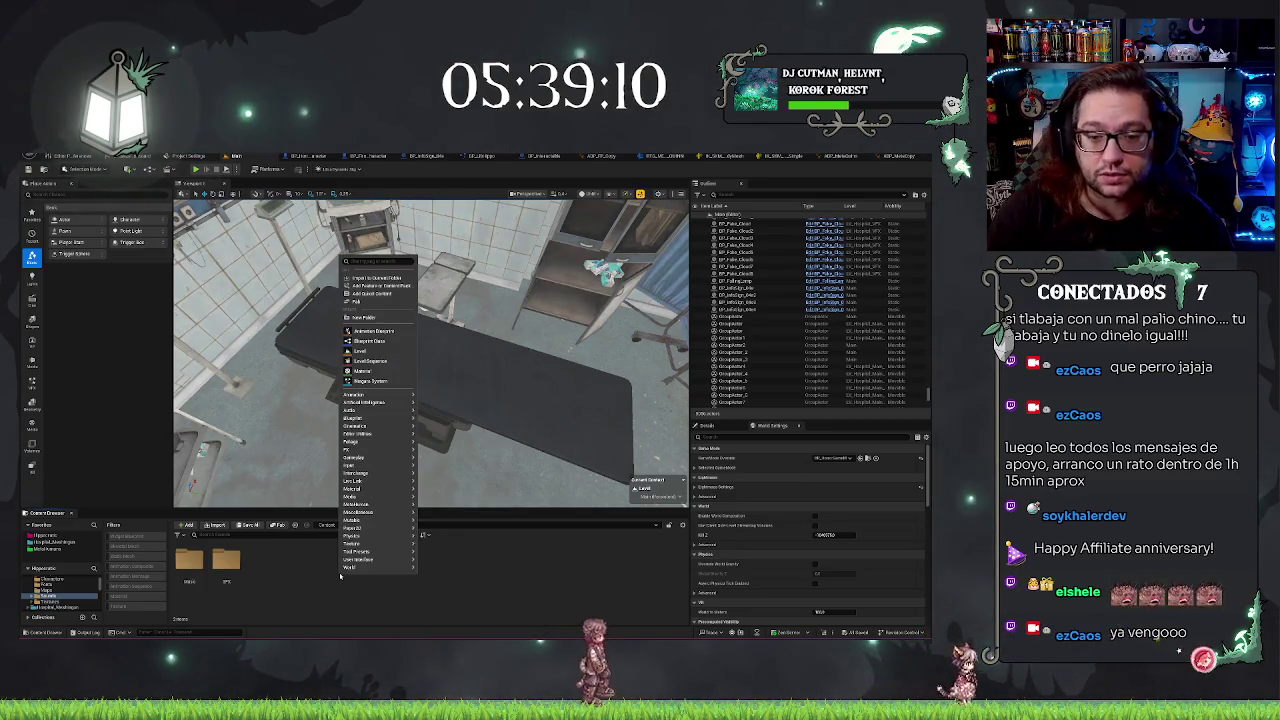
pyautogui.write('sound class')
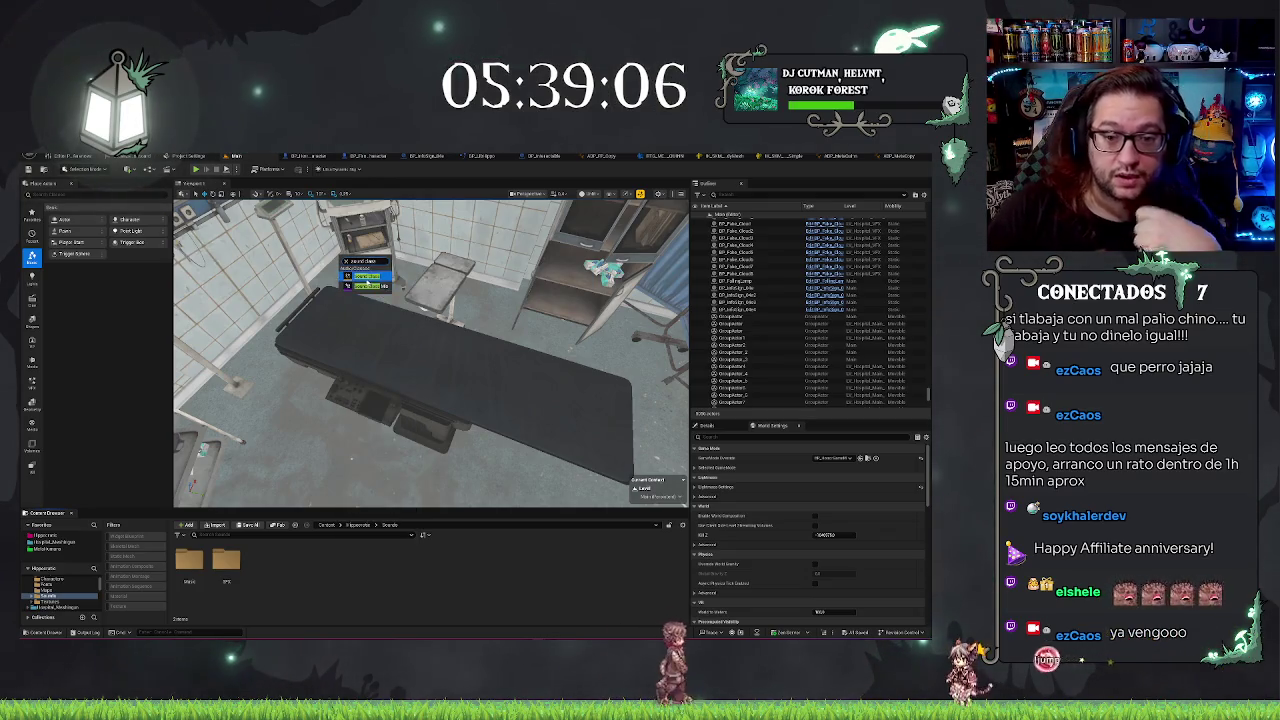
pyautogui.click(365, 280)
pyautogui.write('aster')
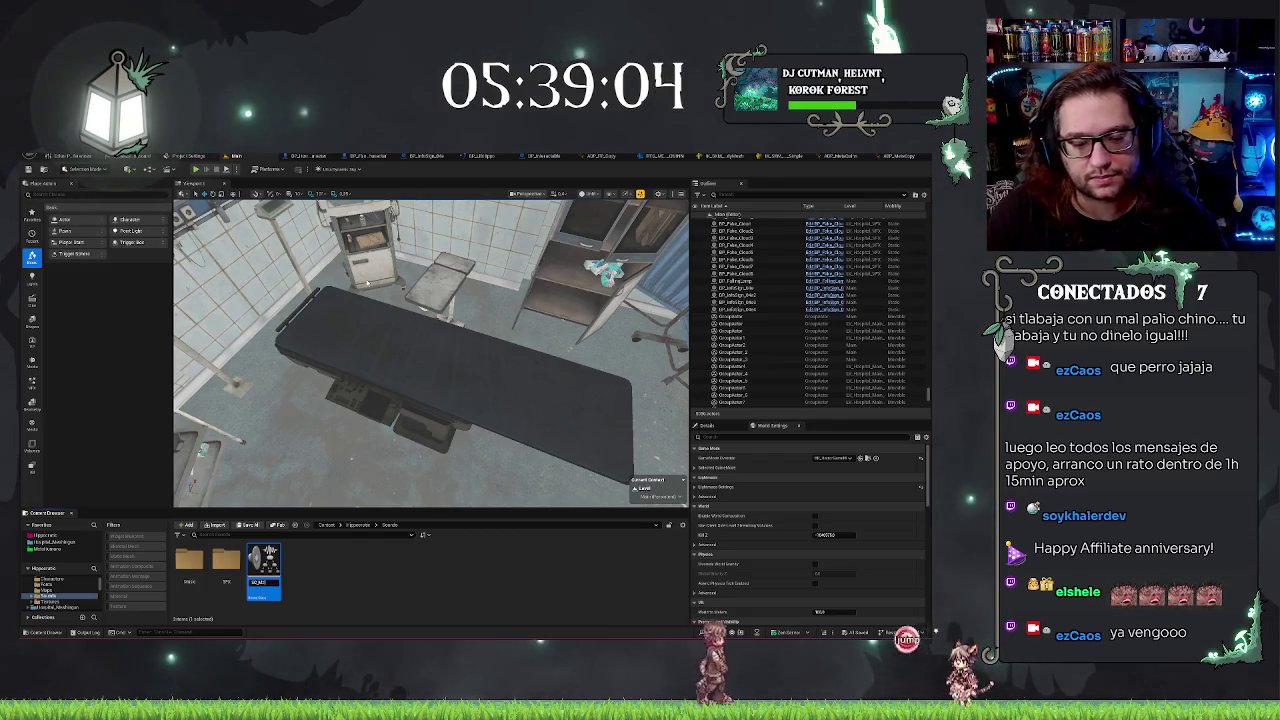
pyautogui.rightClick(342, 596)
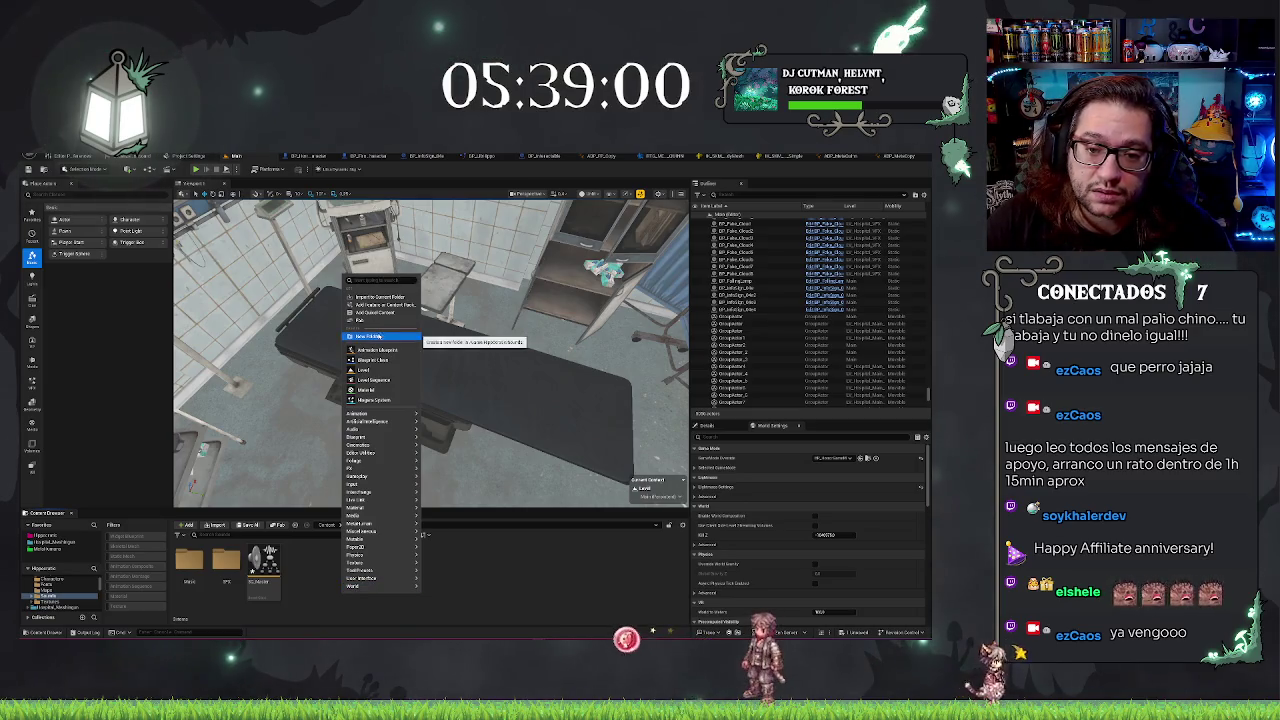
pyautogui.click(264, 565)
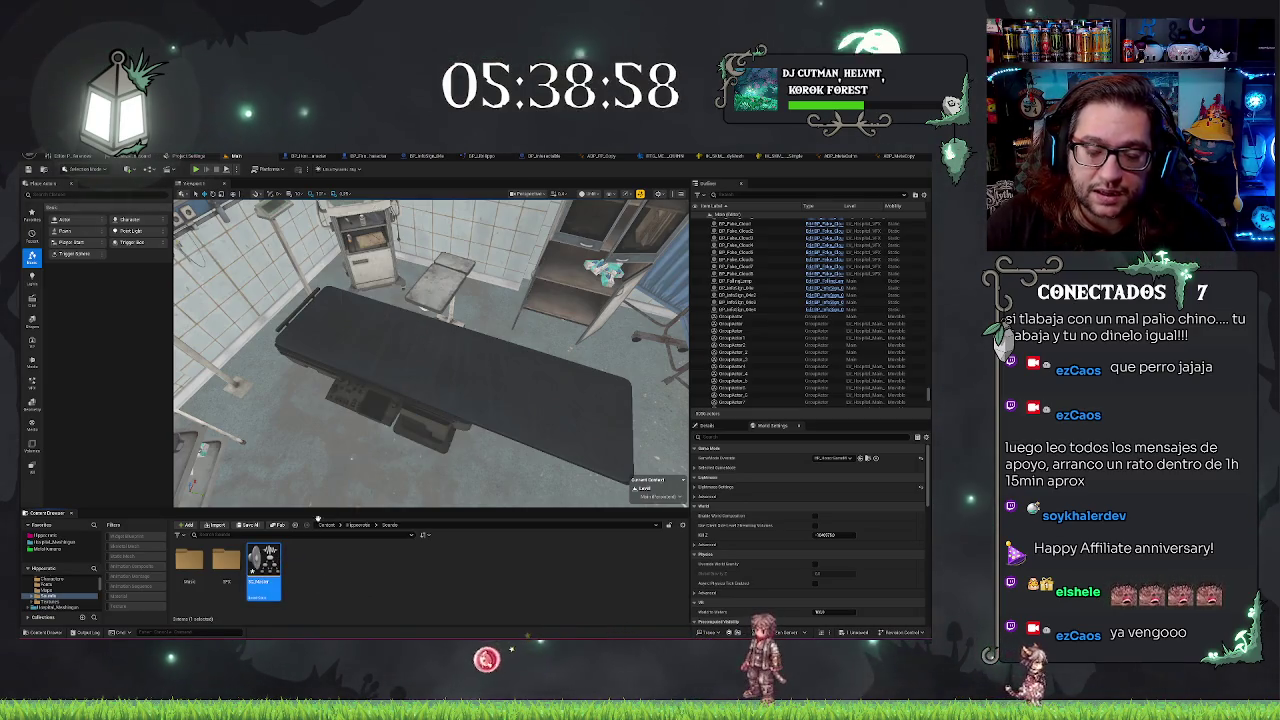
pyautogui.doubleClick(264, 565)
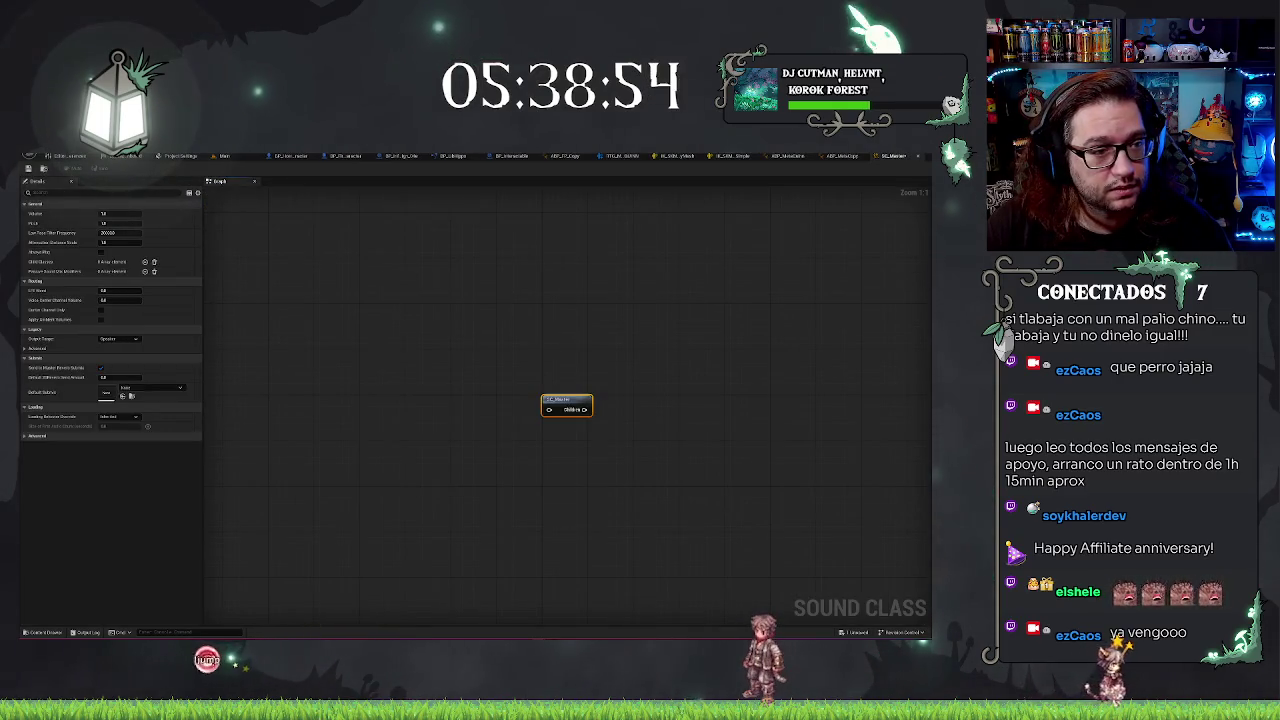
# Add three empty Child Classes entries to SC_Master and drag out a new child Sound Class node
pyautogui.moveTo(587, 330); pyautogui.dragTo(434, 323)
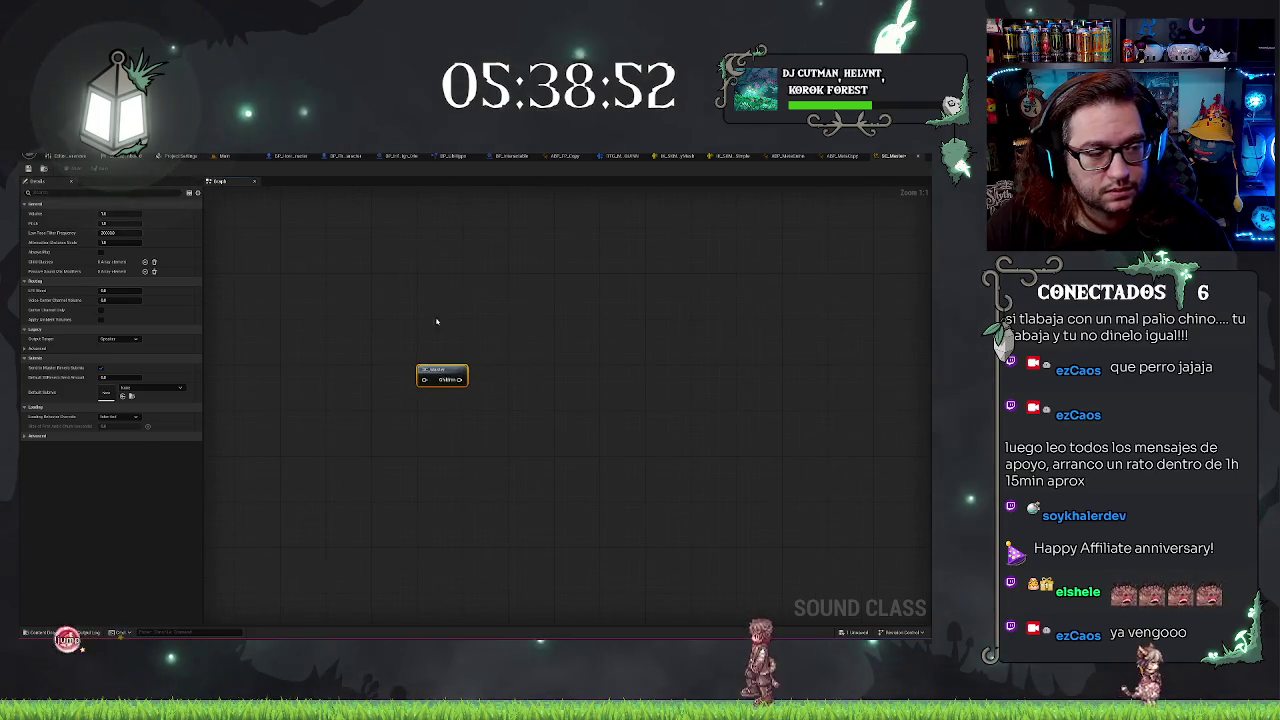
pyautogui.moveTo(520, 366); pyautogui.dragTo(486, 383)
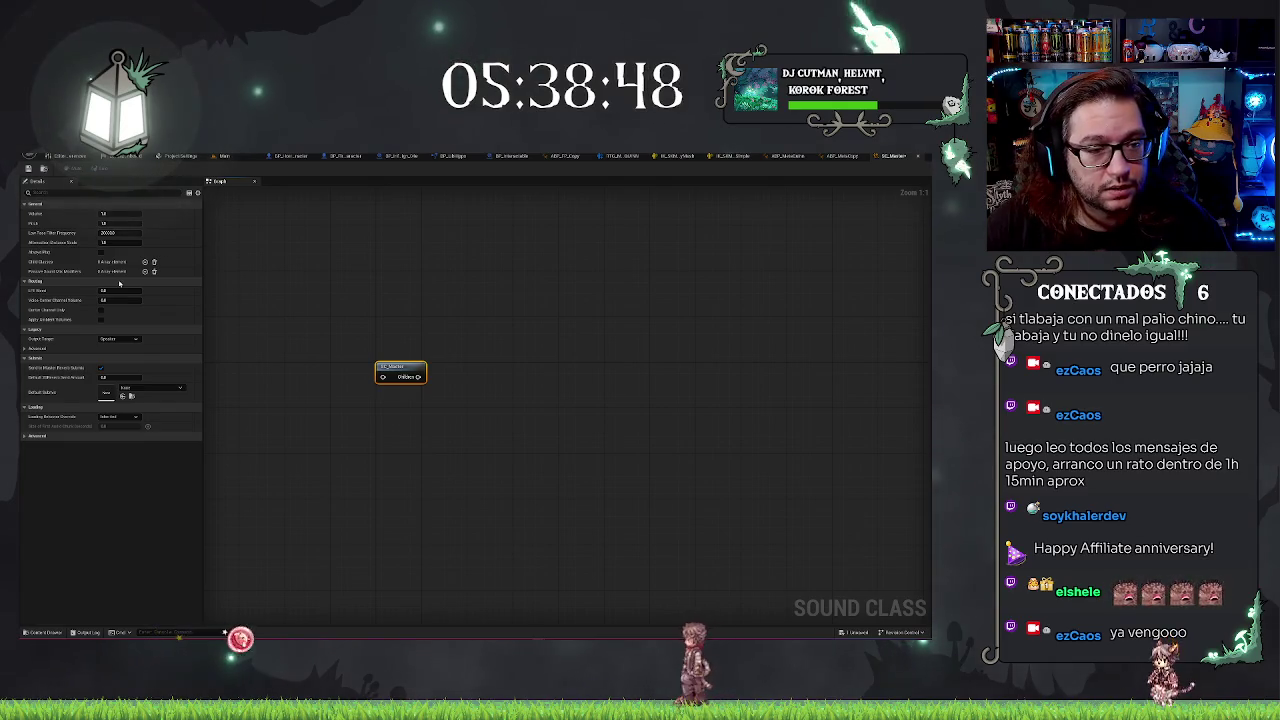
pyautogui.click(145, 262)
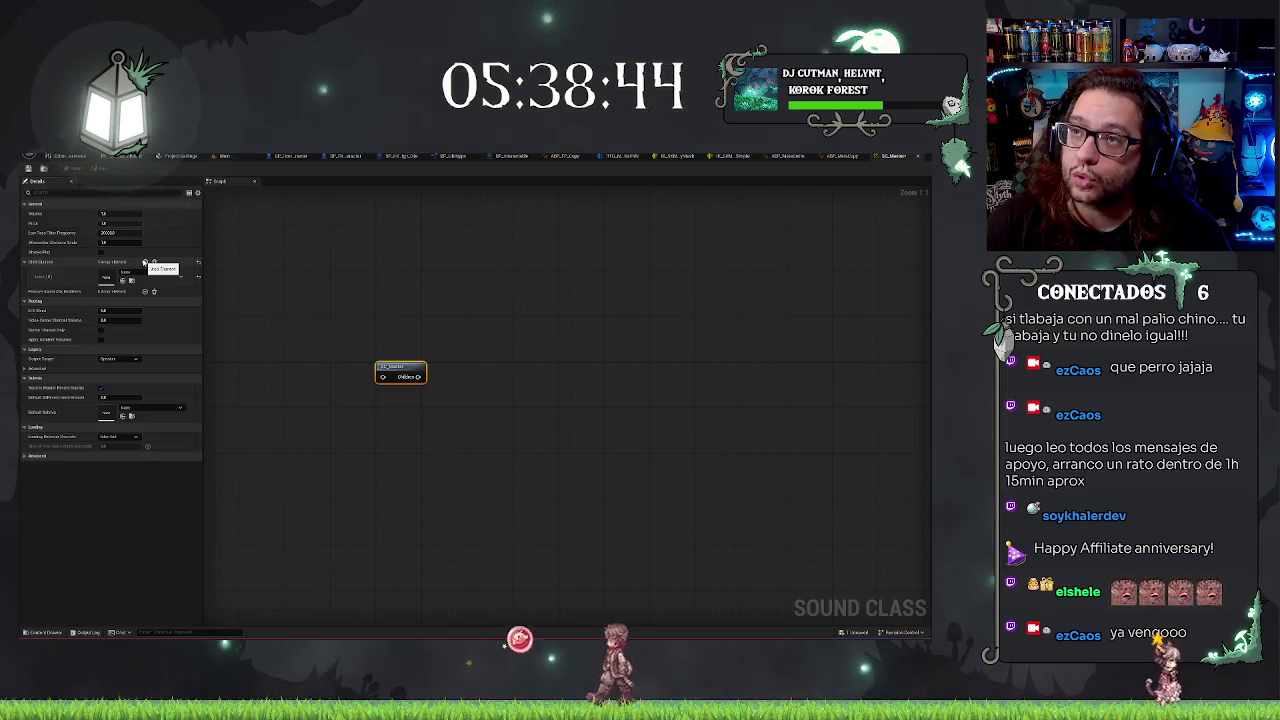
pyautogui.click(145, 262)
pyautogui.click(145, 262)
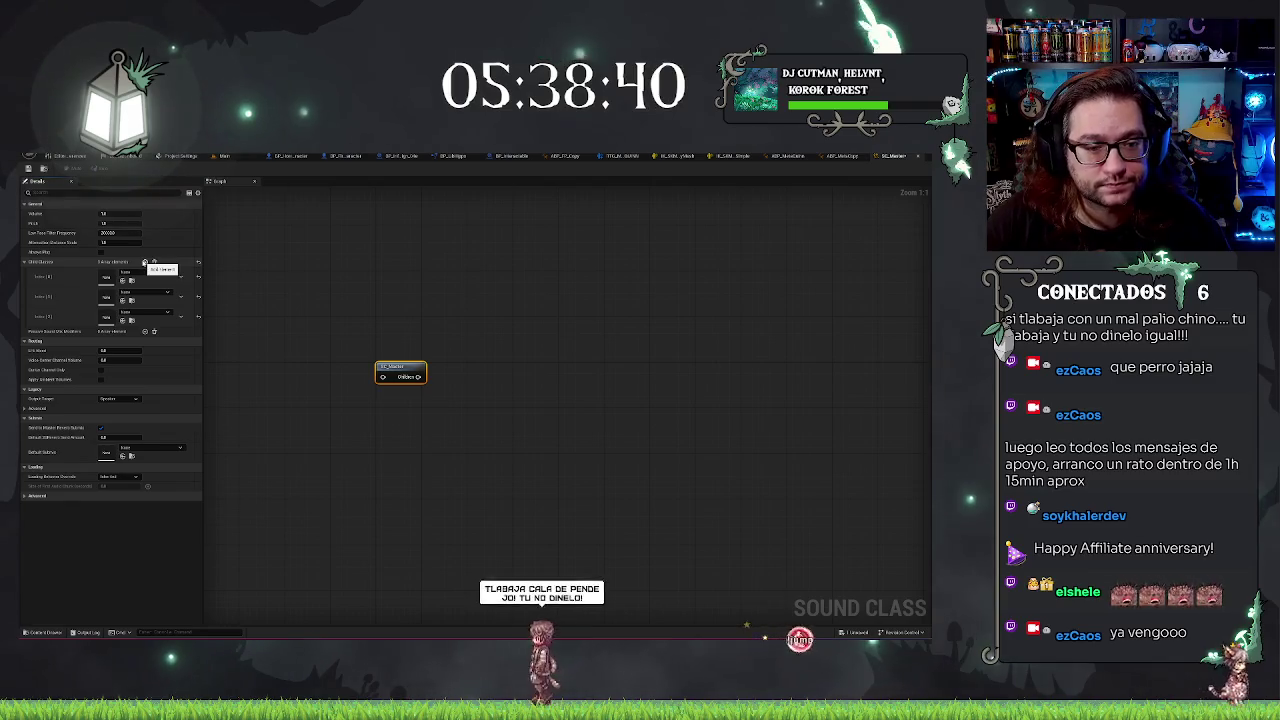
pyautogui.click(145, 272)
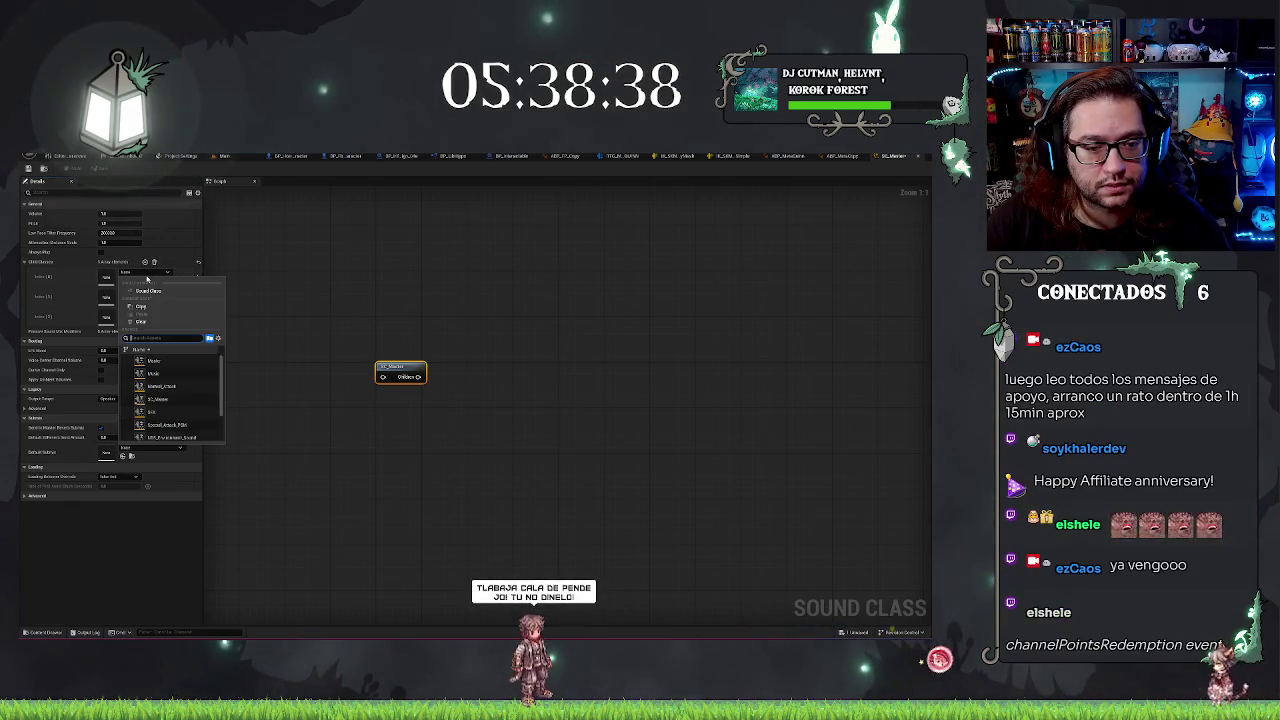
pyautogui.moveTo(417, 376)
pyautogui.mouseDown()
pyautogui.moveTo(430, 379)
pyautogui.moveTo(455, 337)
pyautogui.moveTo(472, 355)
pyautogui.mouseUp()
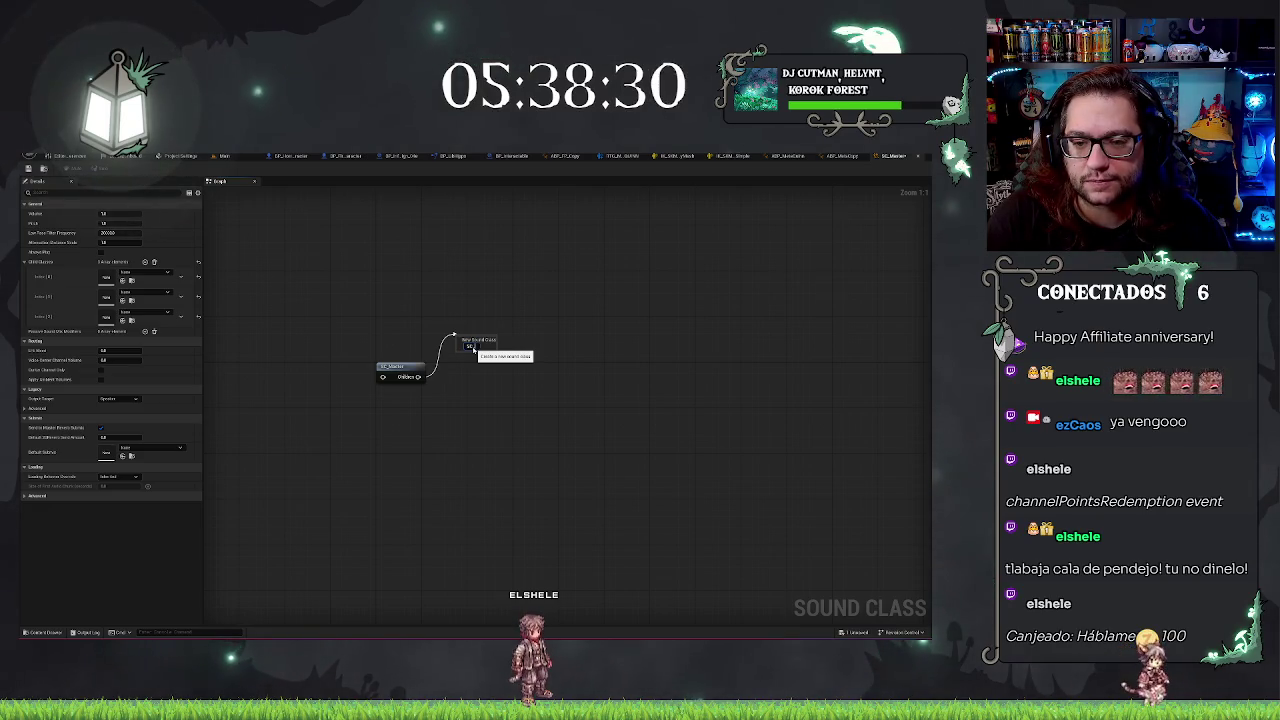
# Create and name SC_Master's child sound classes SC_Music, SC_SFX and SC_Voices
pyautogui.press('Return')
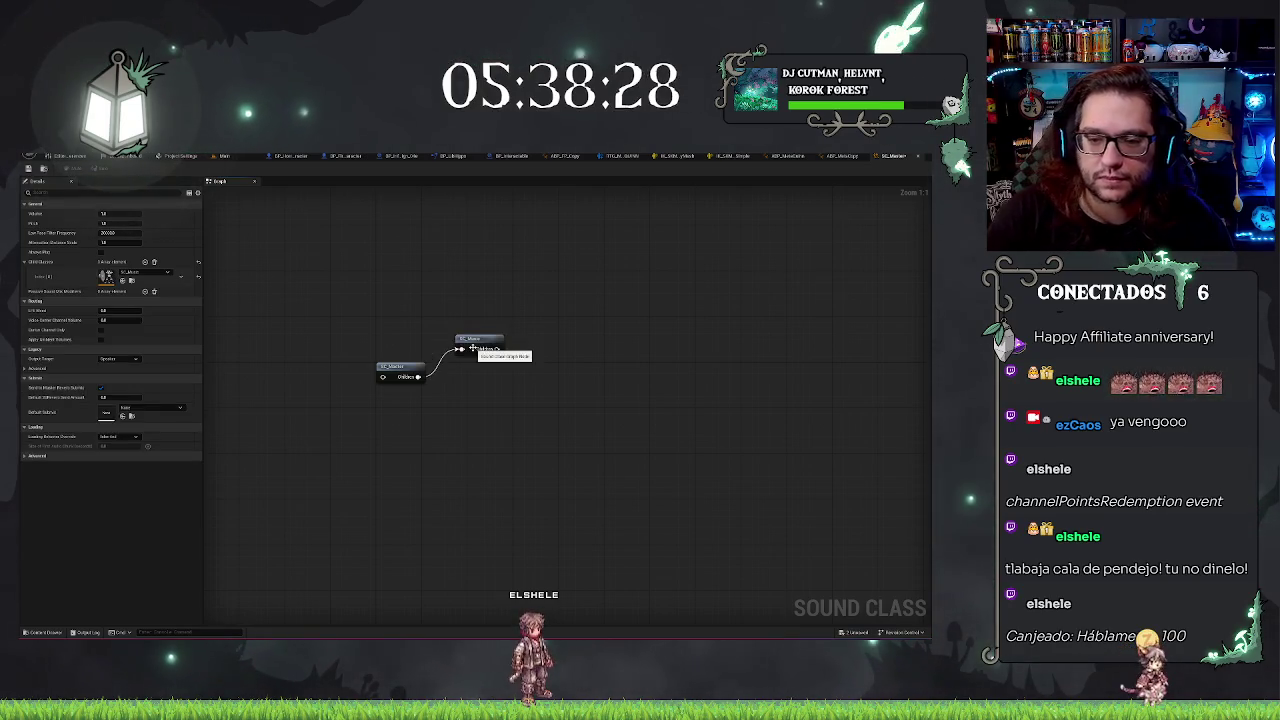
pyautogui.moveTo(417, 378); pyautogui.dragTo(464, 387)
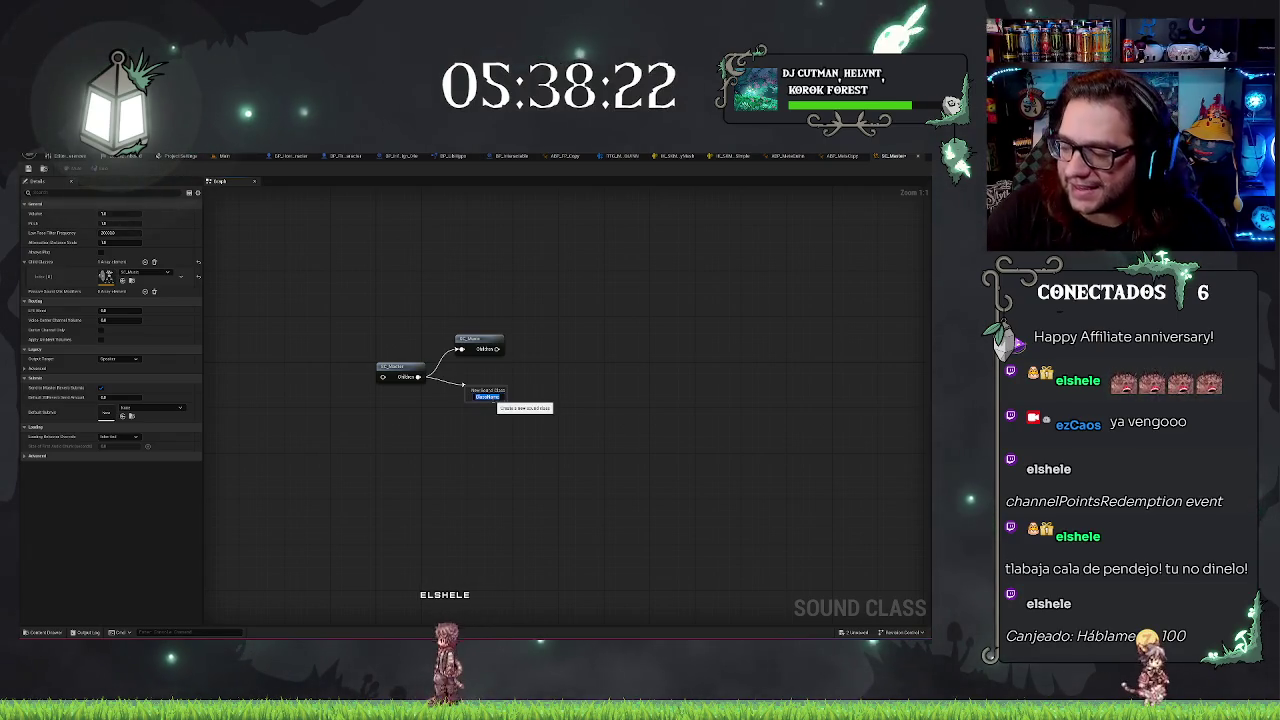
pyautogui.write('SC_')
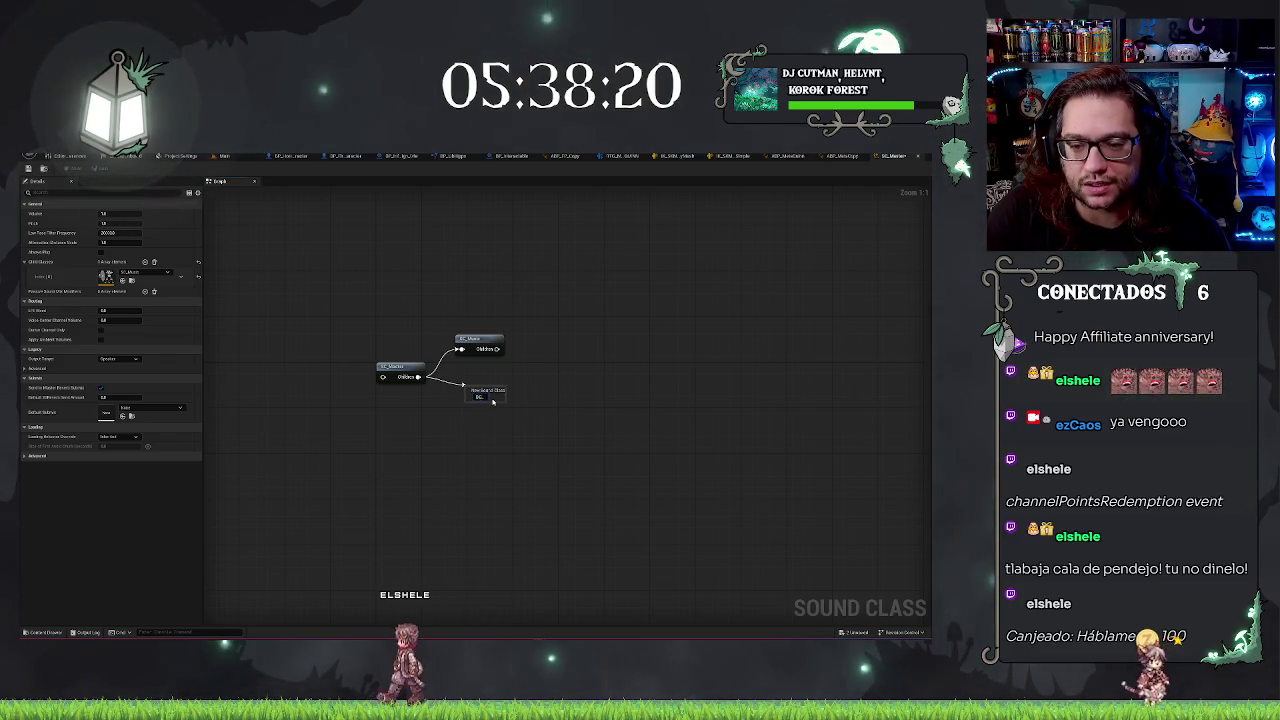
pyautogui.press('Return')
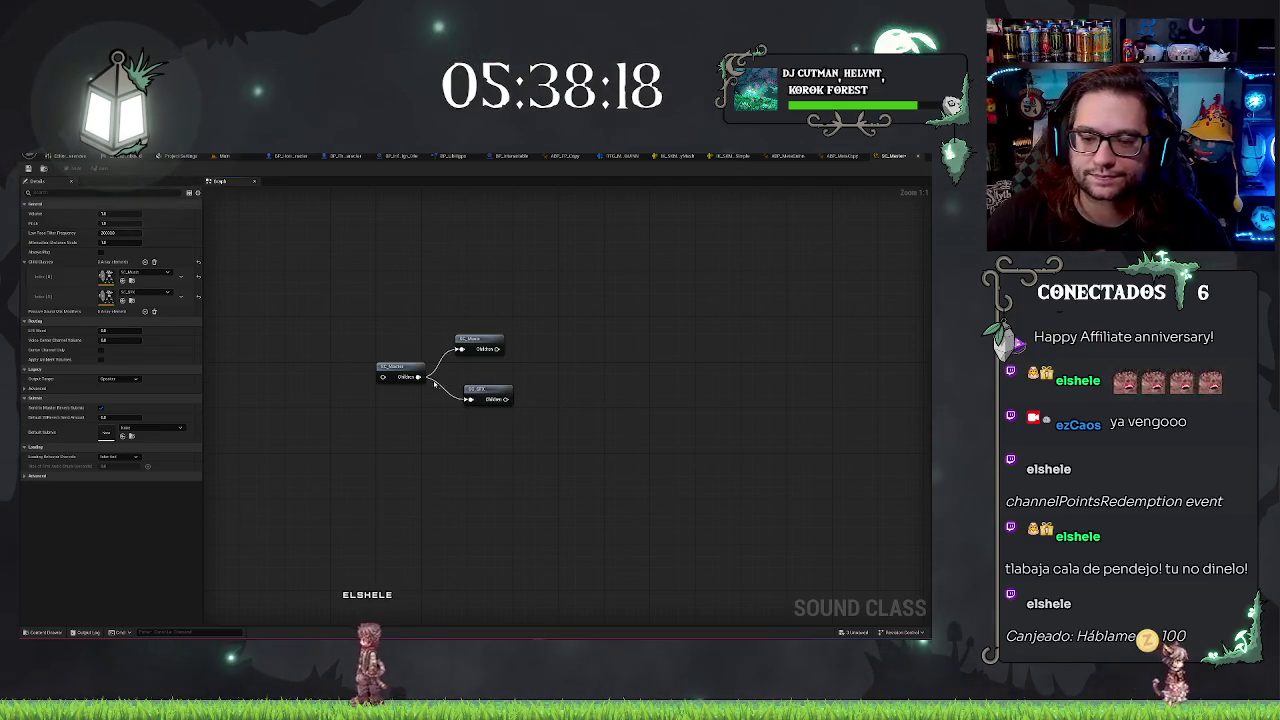
pyautogui.moveTo(418, 379); pyautogui.dragTo(467, 440)
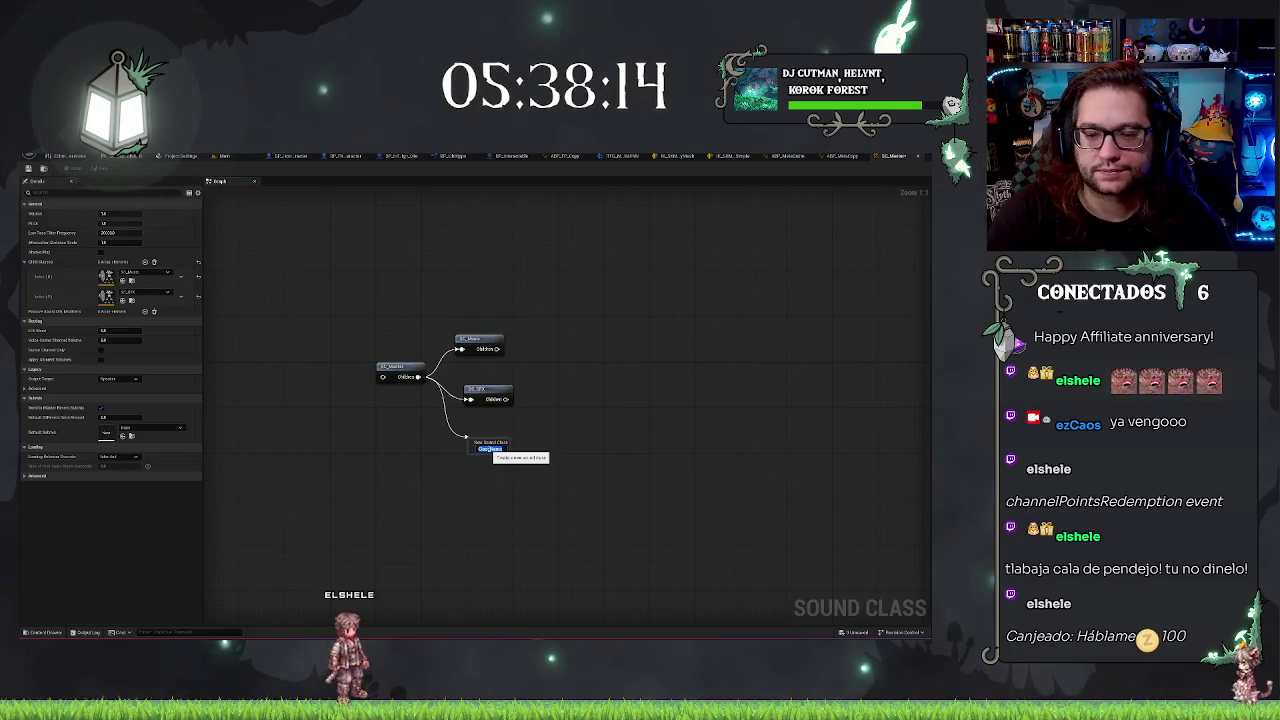
pyautogui.write('SC_')
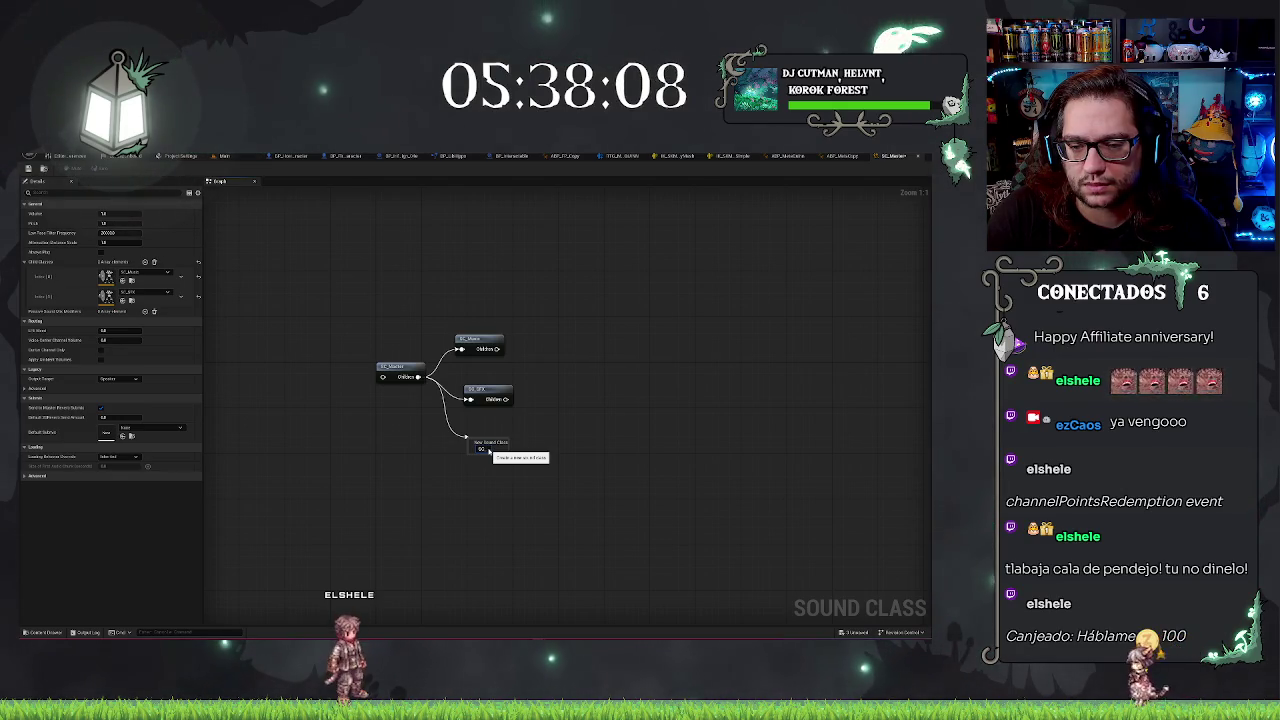
pyautogui.press('Return')
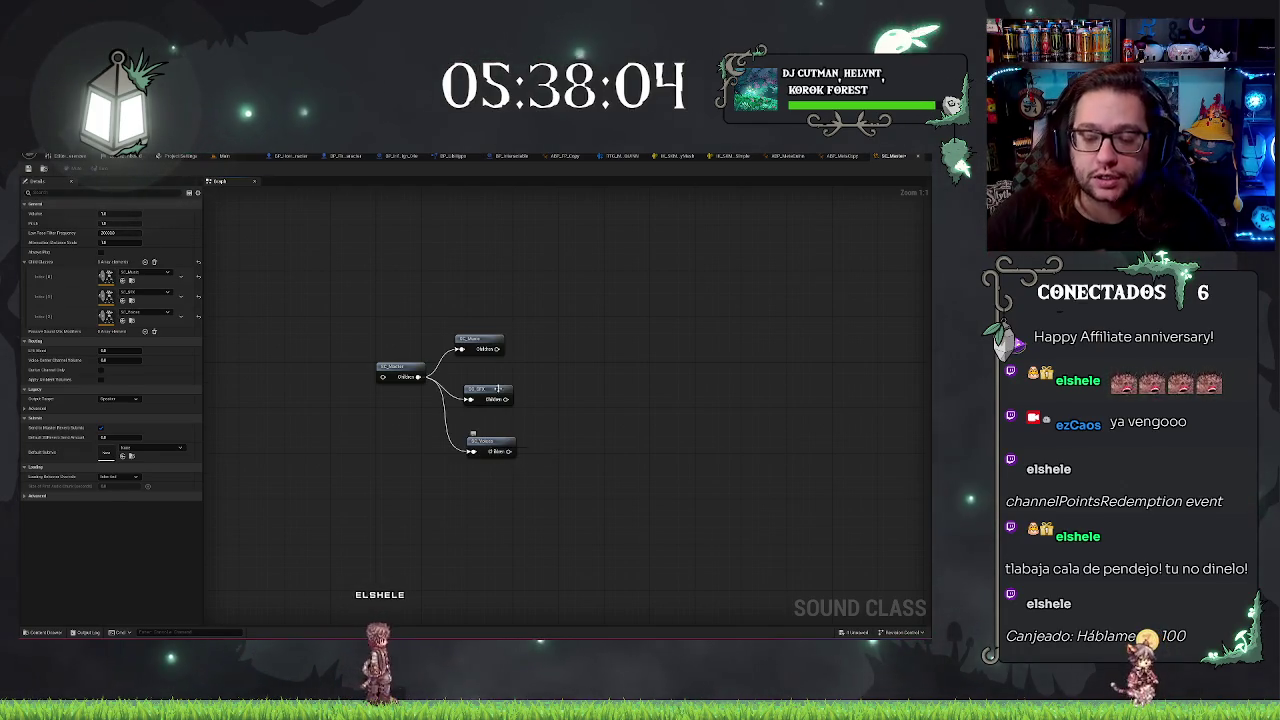
# Stack the SC_SFX and SC_Voices nodes neatly beneath SC_Music
pyautogui.click(489, 390)
pyautogui.moveTo(489, 390); pyautogui.dragTo(489, 373)
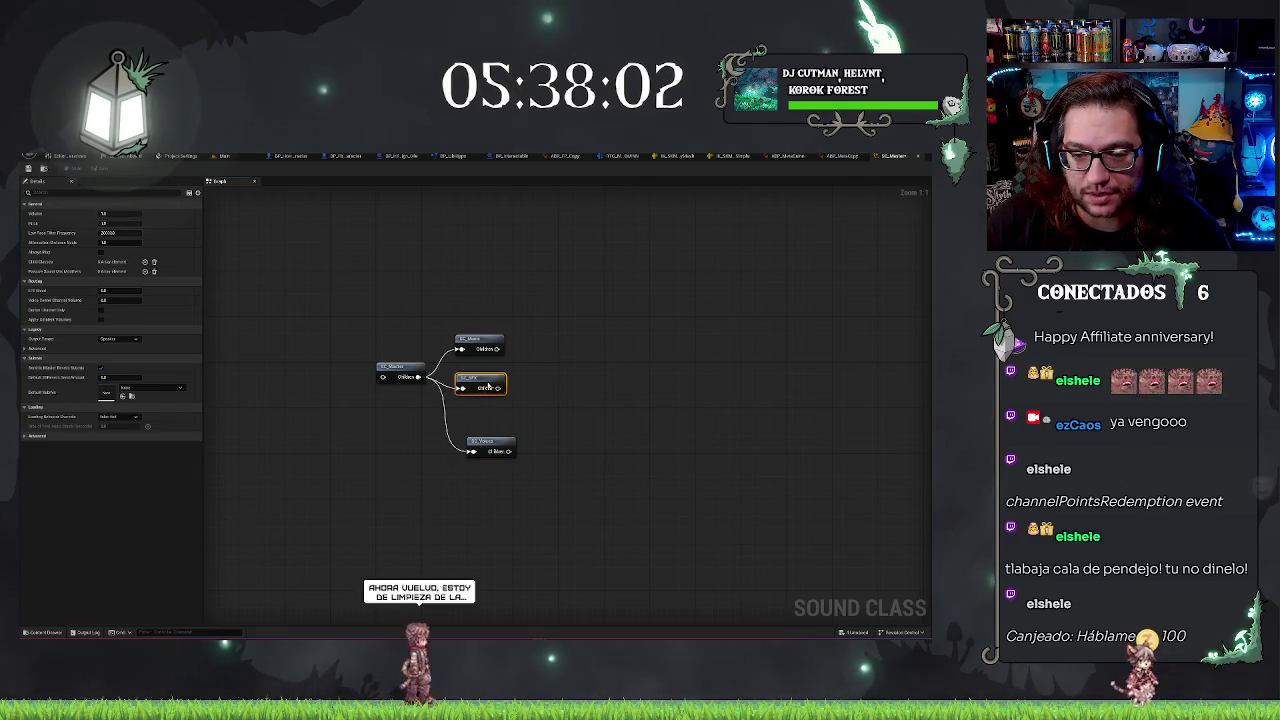
pyautogui.moveTo(498, 448); pyautogui.dragTo(488, 402)
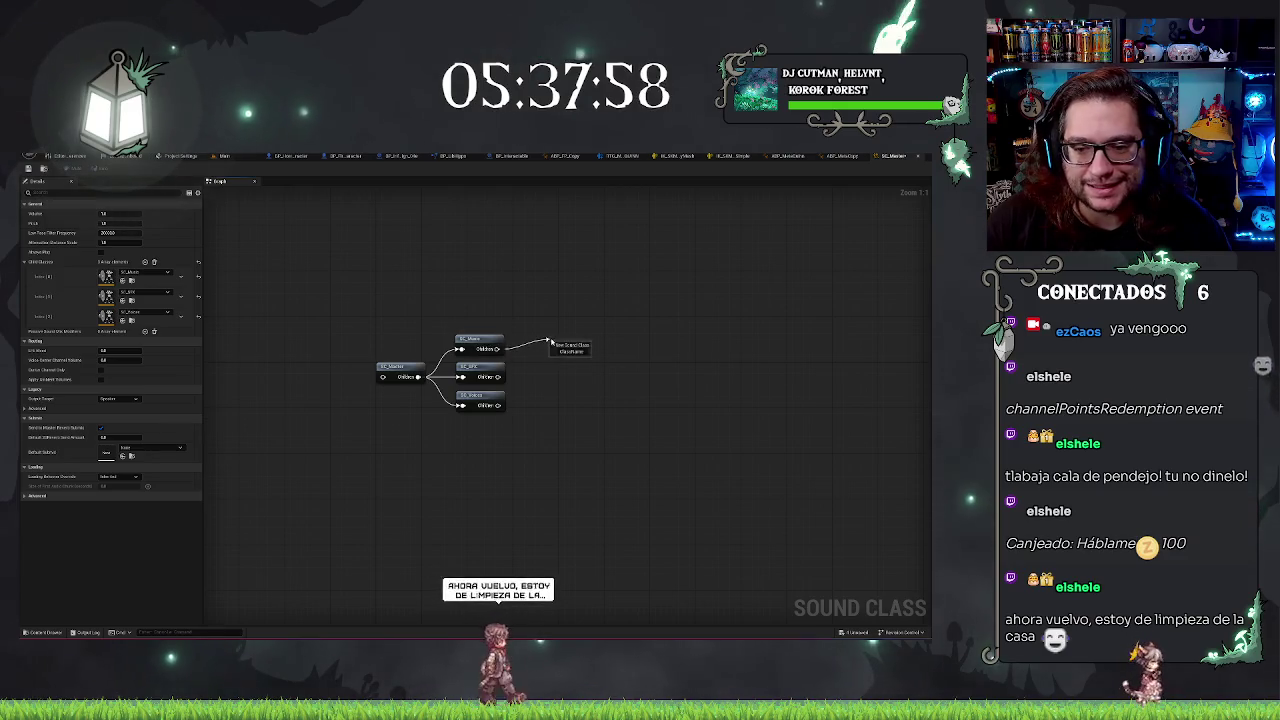
# Add UI_Weather as a child class of SC_Music and nudge its node group left
pyautogui.click(480, 343)
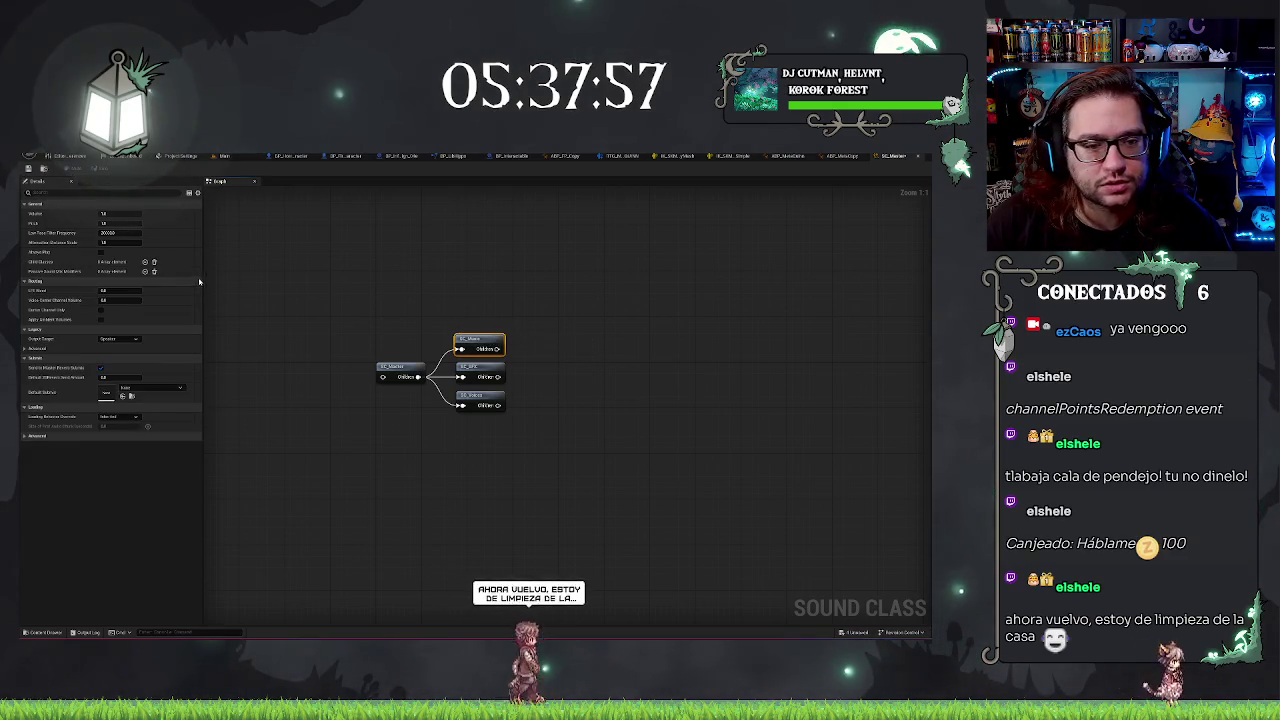
pyautogui.click(145, 262)
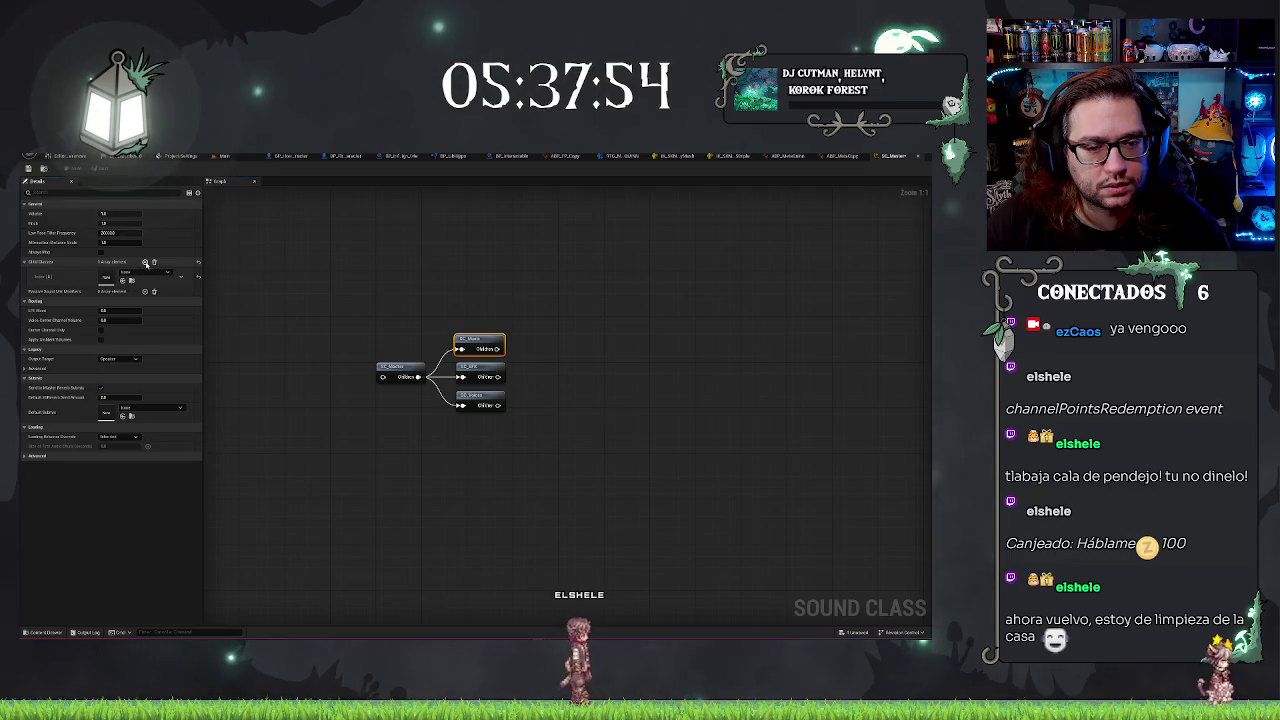
pyautogui.click(138, 274)
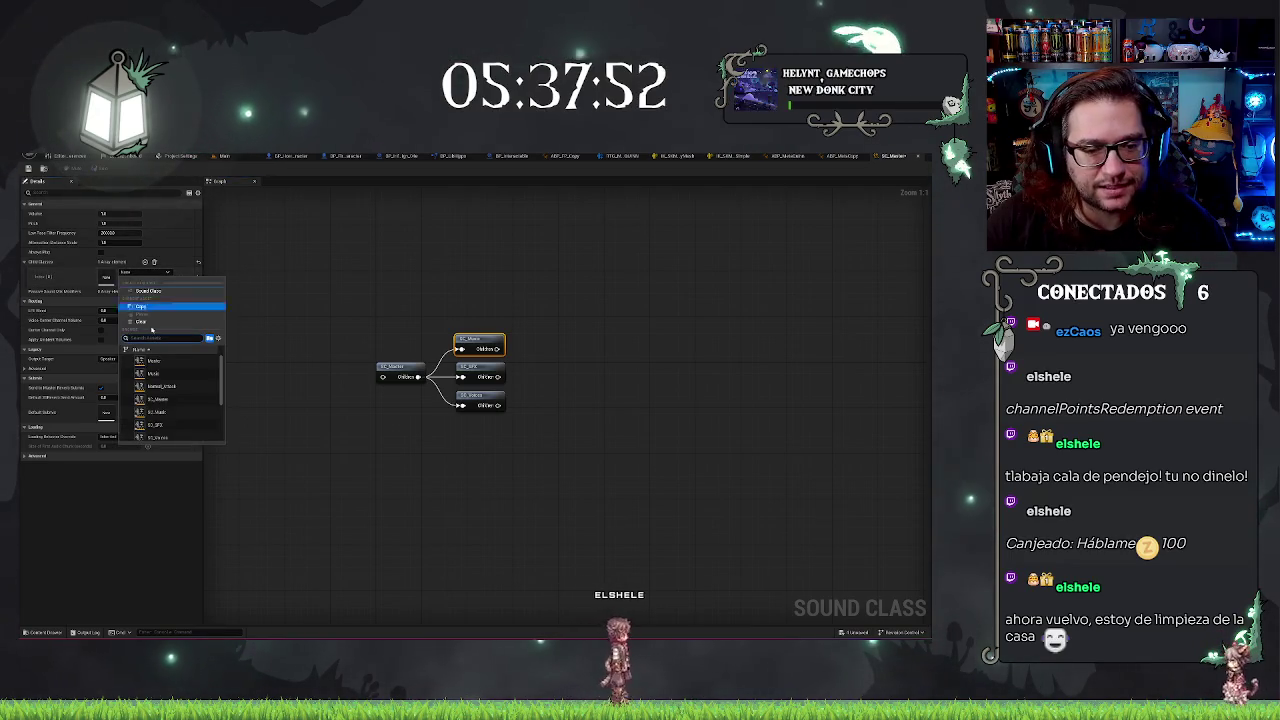
pyautogui.scroll(-3, 177, 389)
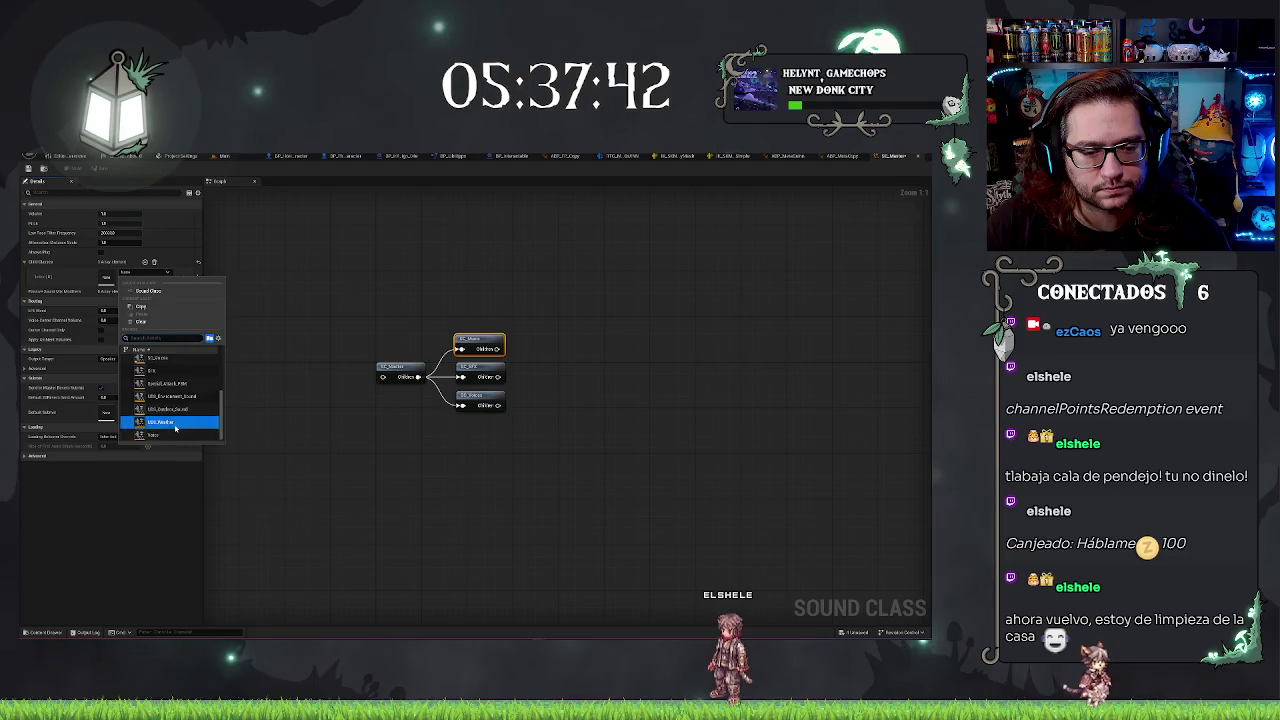
pyautogui.click(175, 428)
pyautogui.moveTo(594, 269)
pyautogui.mouseDown()
pyautogui.moveTo(686, 300)
pyautogui.moveTo(871, 463)
pyautogui.mouseUp()
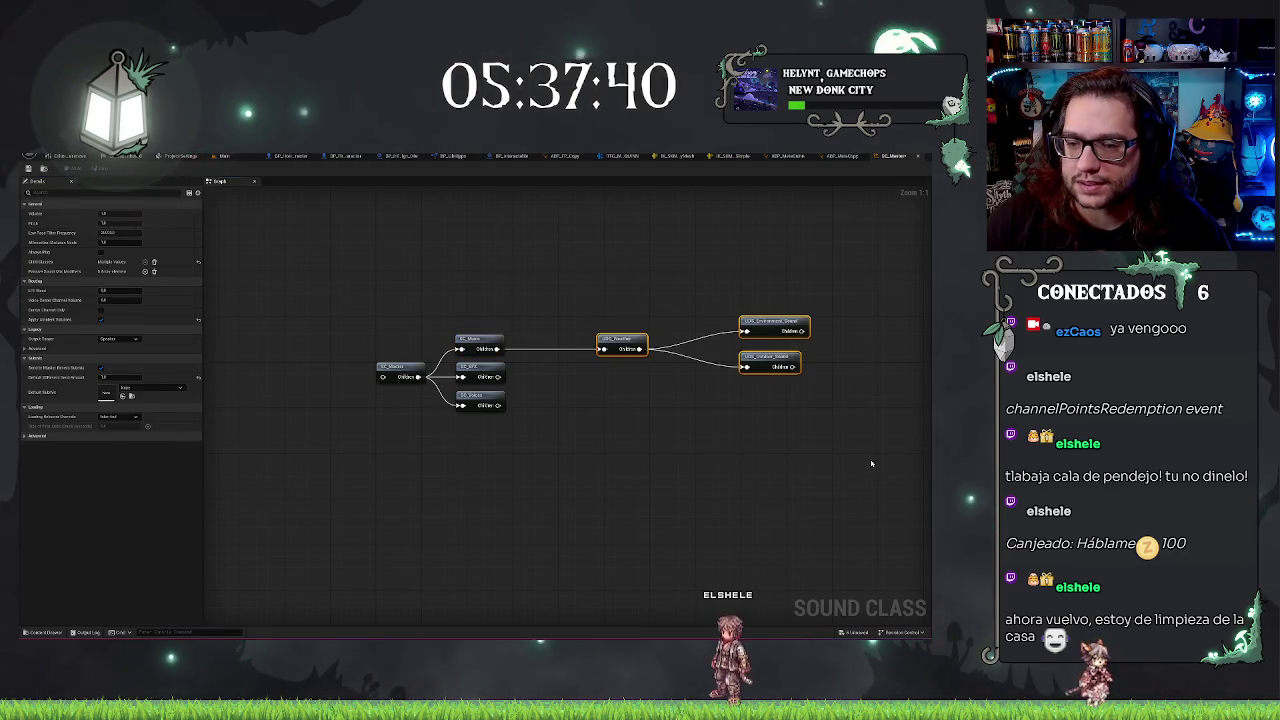
pyautogui.press('Left')
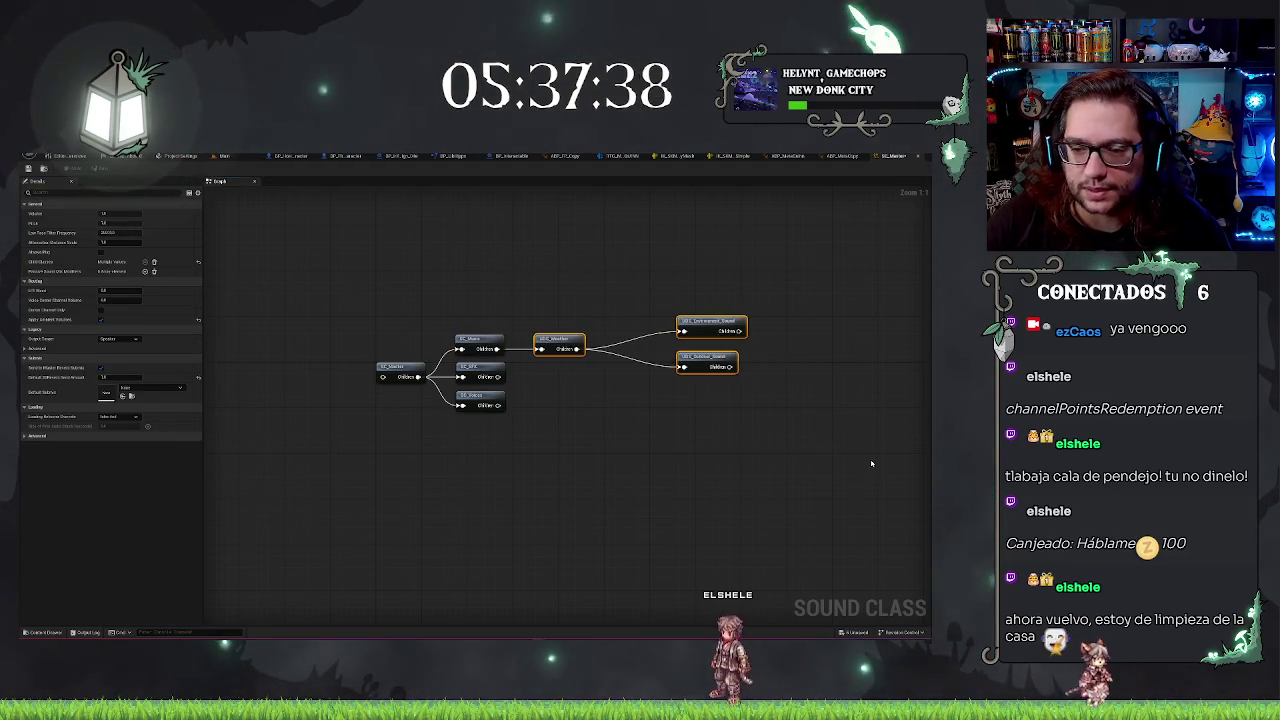
pyautogui.click(748, 459)
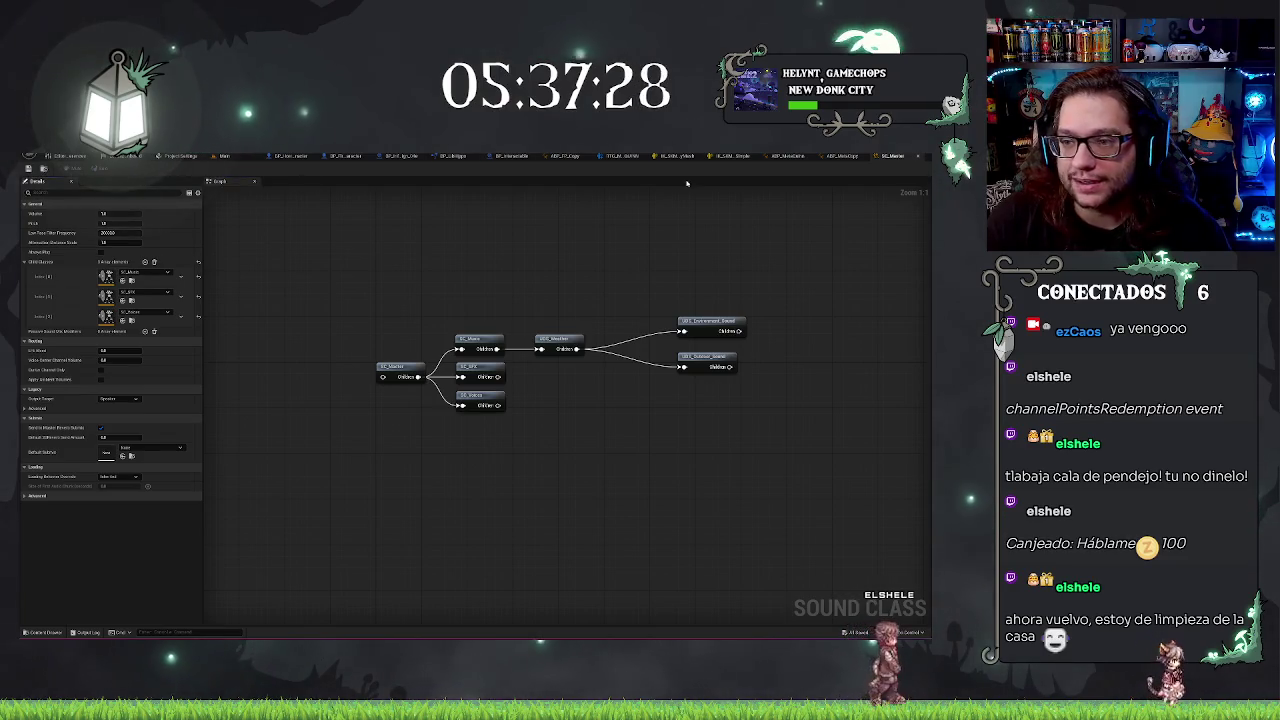
# Return to the Main level and fly the camera around the hospital room's corners and doorway
pyautogui.click(249, 155)
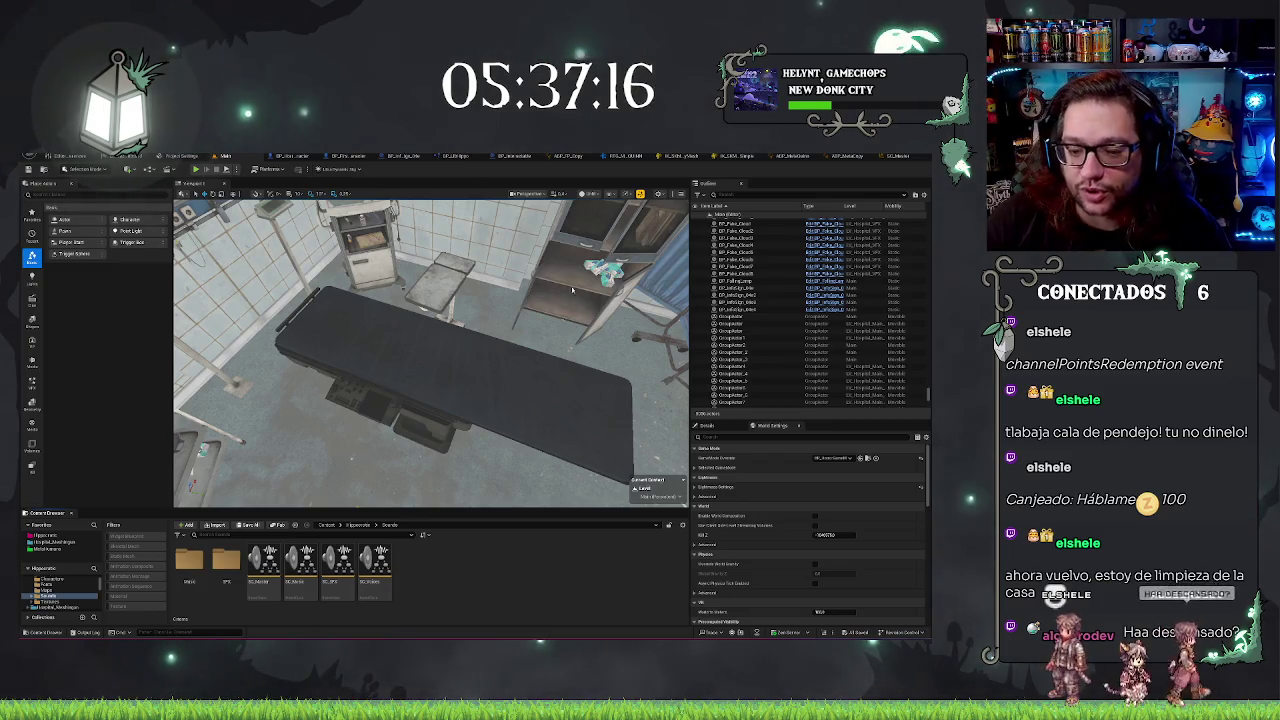
pyautogui.scroll(-1, 700, 221)
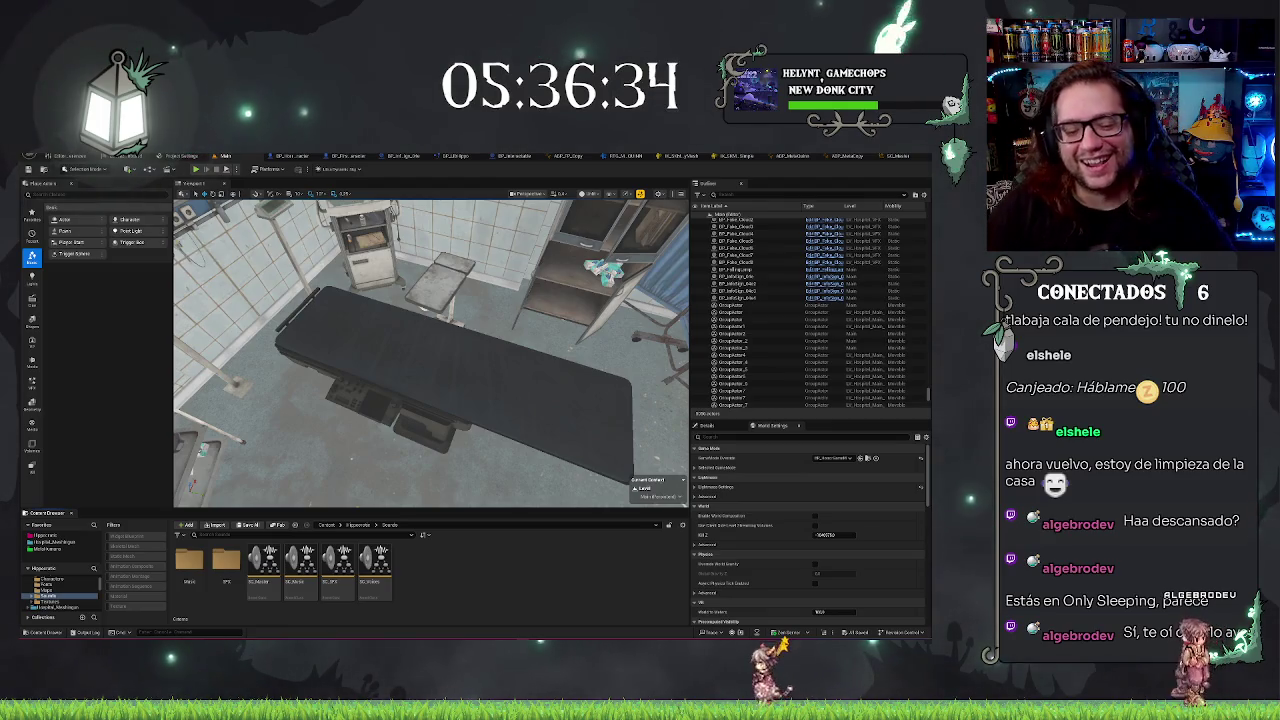
pyautogui.moveTo(365, 360); pyautogui.dragTo(365, 360)
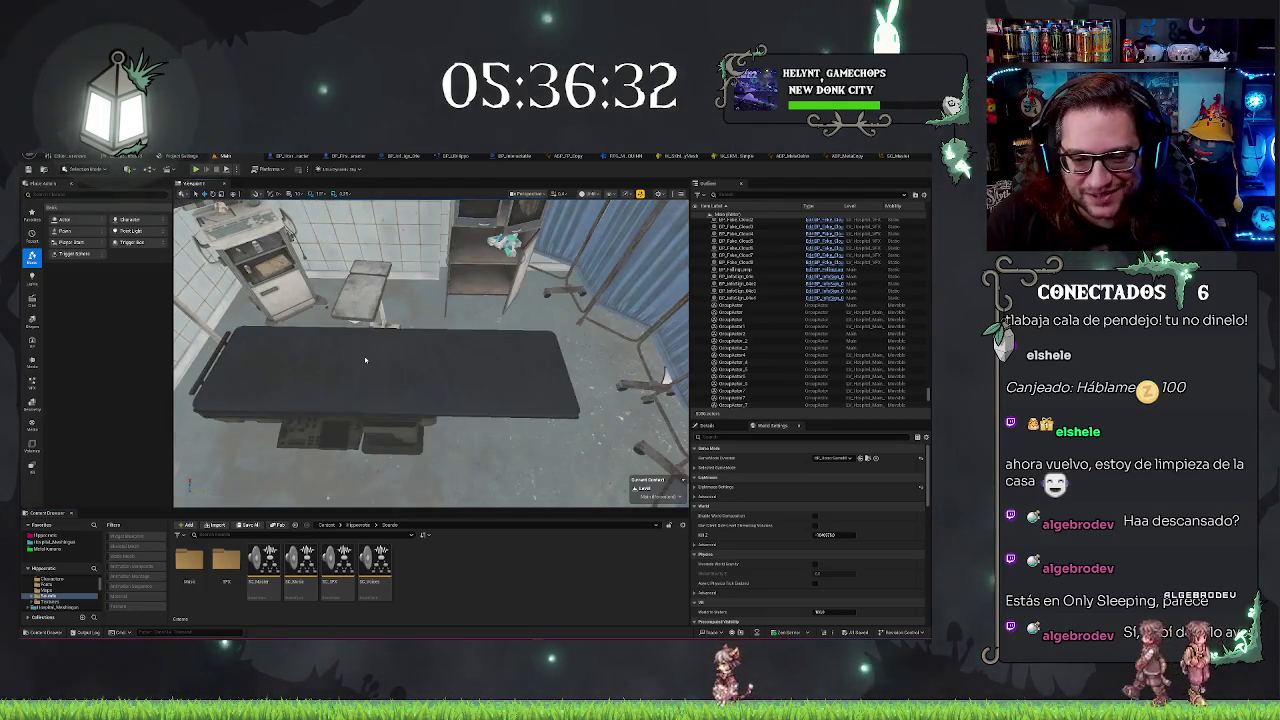
pyautogui.moveTo(293, 397); pyautogui.dragTo(293, 397)
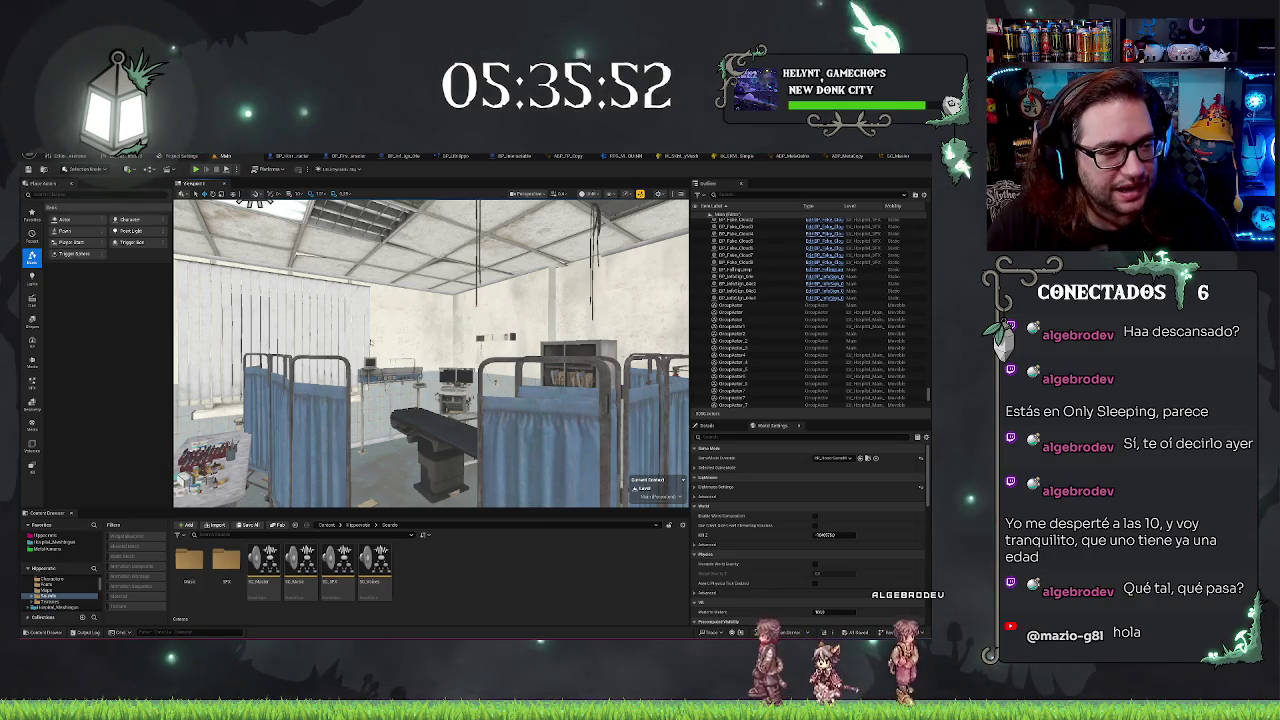
pyautogui.moveTo(430, 350); pyautogui.dragTo(427, 435)
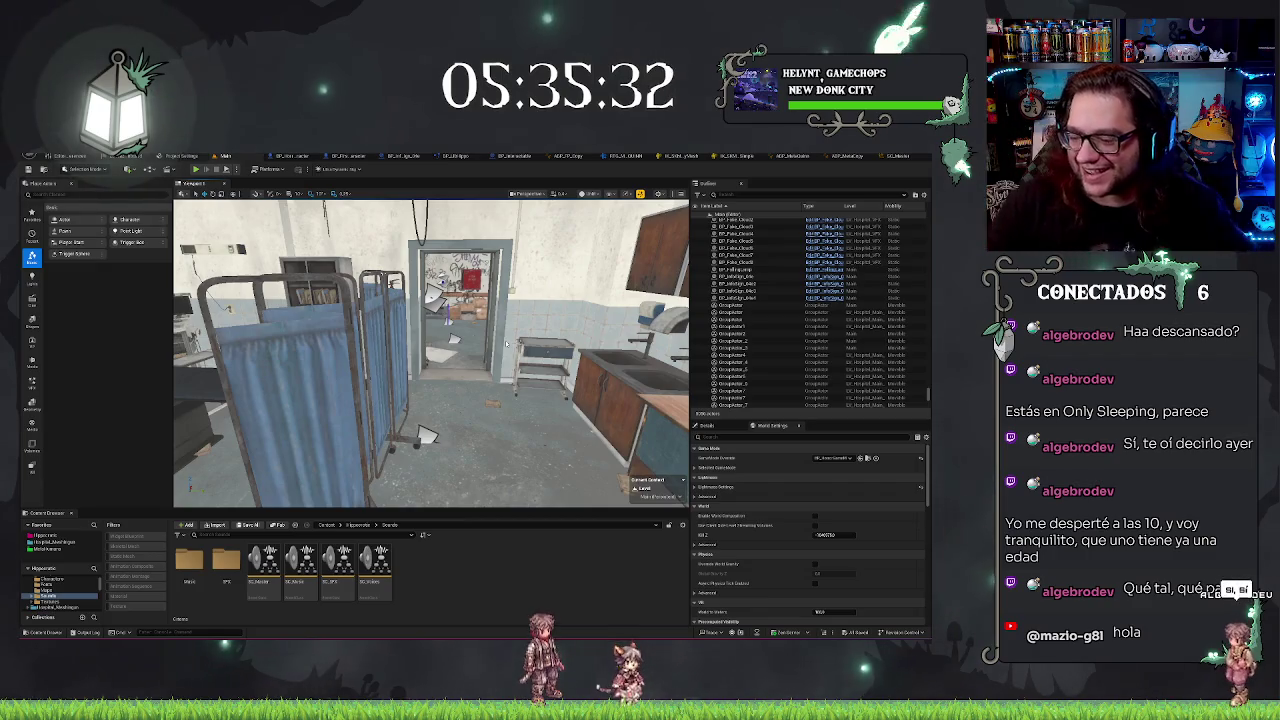
pyautogui.moveTo(560, 388); pyautogui.dragTo(420, 362)
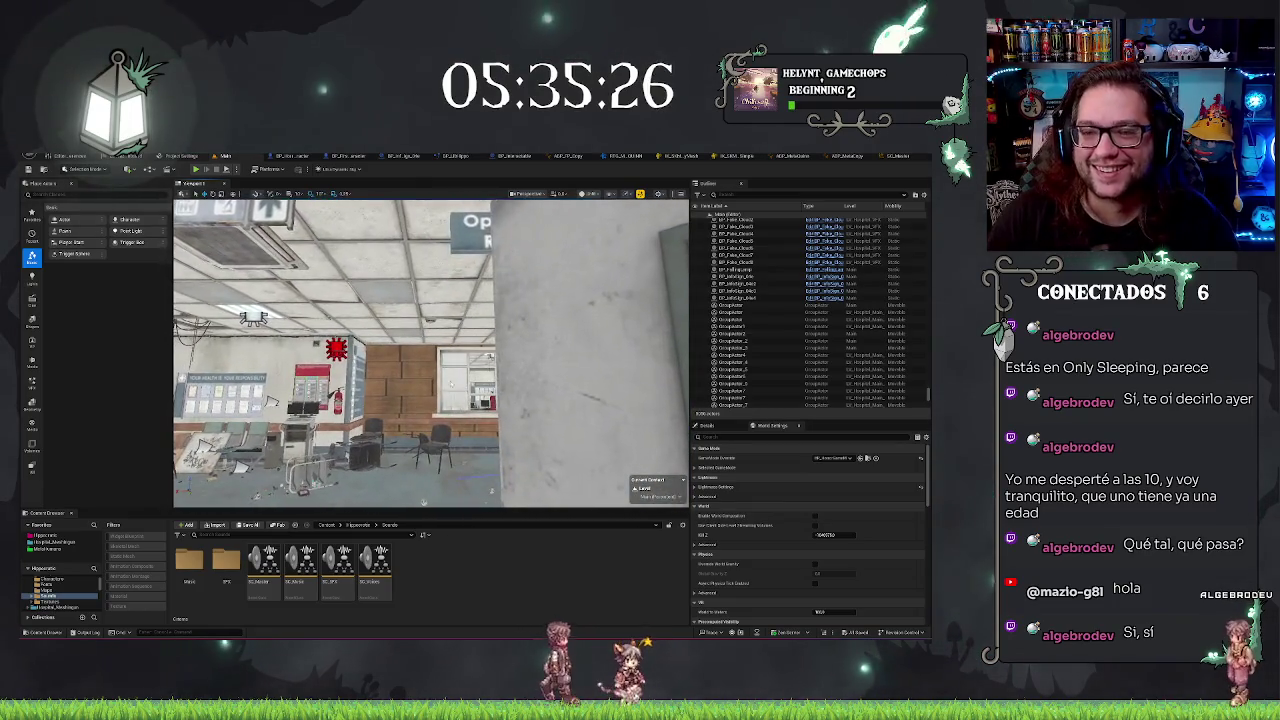
pyautogui.click(645, 156)
# Close the IK Rig, animation blueprint and ABP_Metadata editor tabs
pyautogui.middleClick(666, 160)
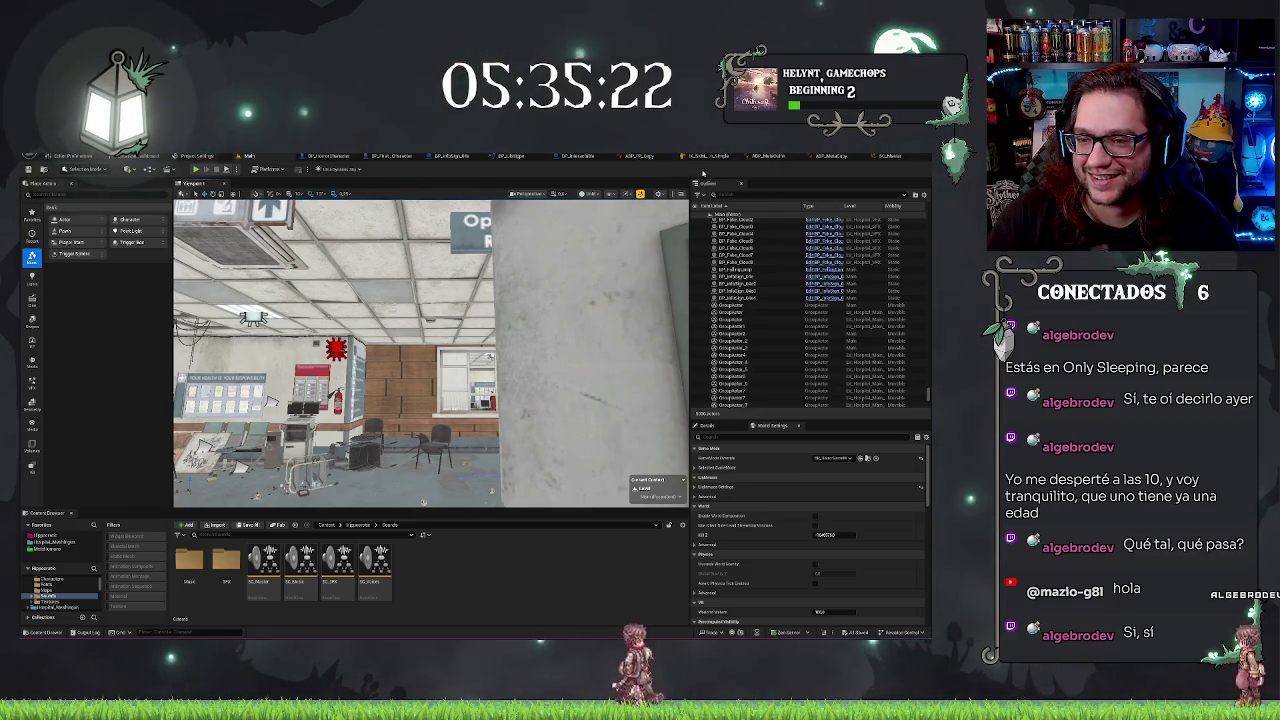
pyautogui.click(720, 157)
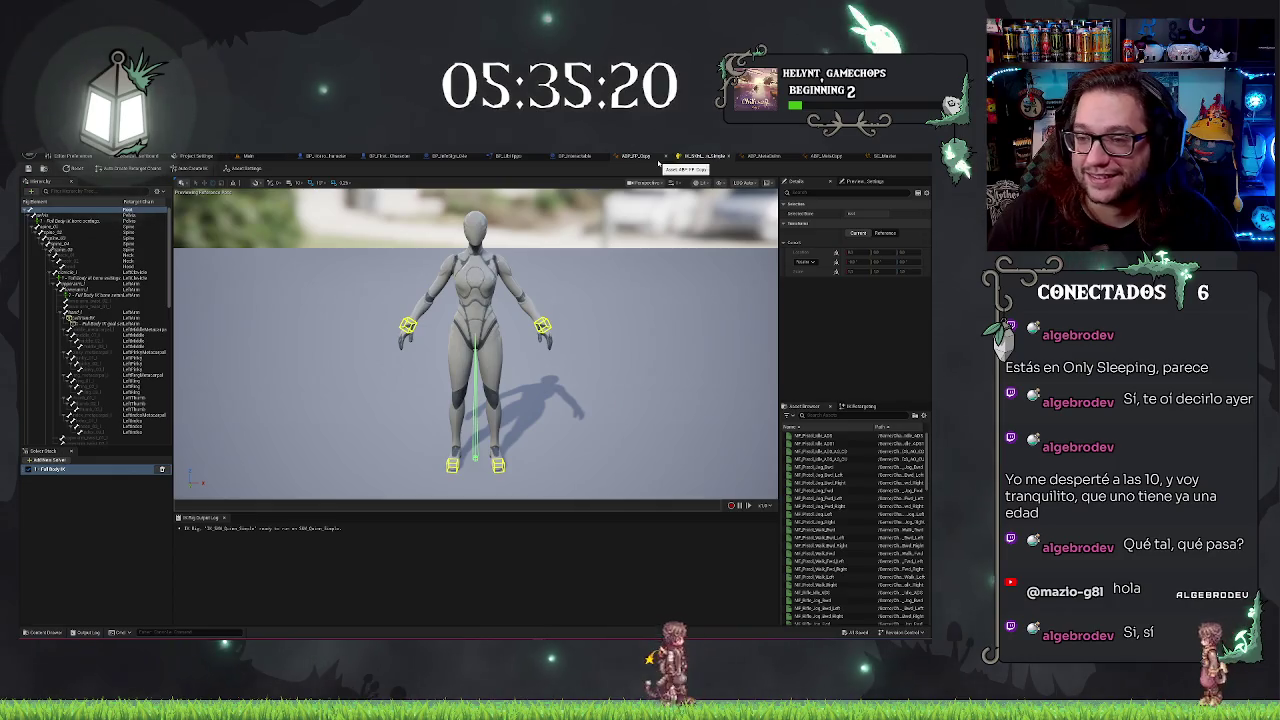
pyautogui.middleClick(692, 157)
pyautogui.middleClick(700, 157)
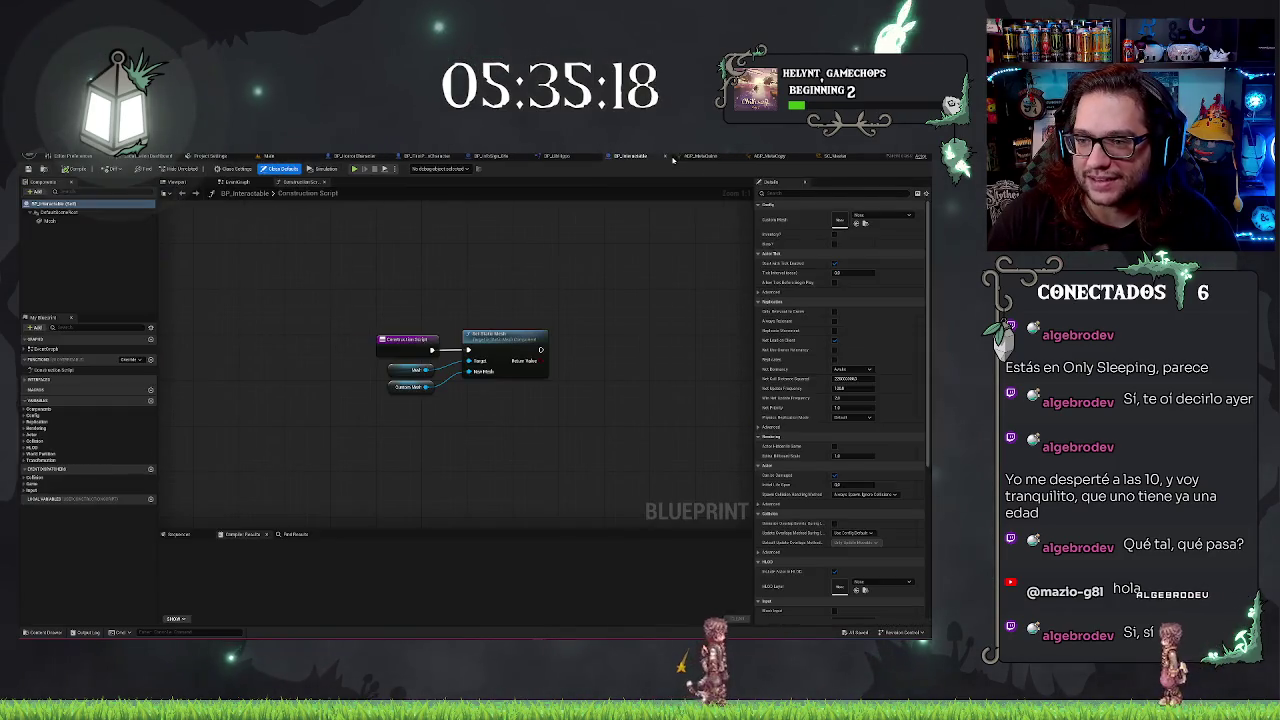
pyautogui.middleClick(700, 157)
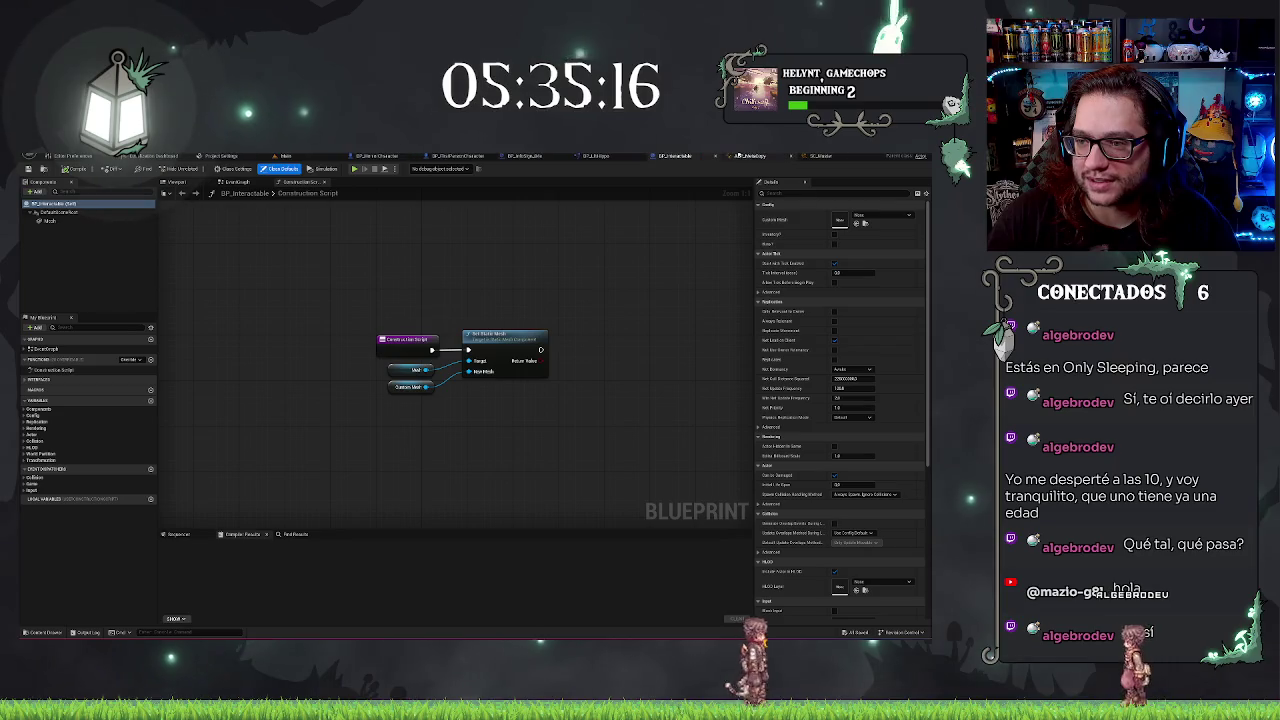
pyautogui.middleClick(760, 157)
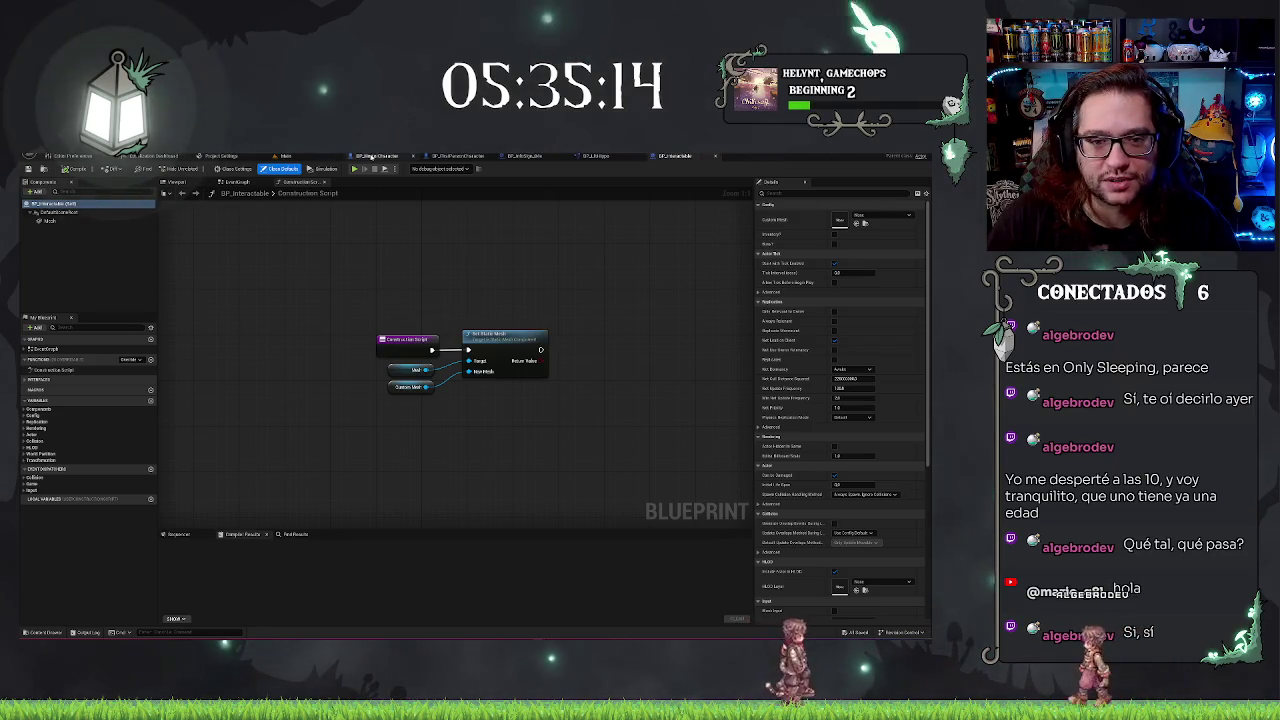
# Back in the Main level, open the SFX folder in the Content Browser
pyautogui.click(300, 157)
pyautogui.moveTo(430, 350); pyautogui.dragTo(375, 355)
pyautogui.doubleClick(226, 563)
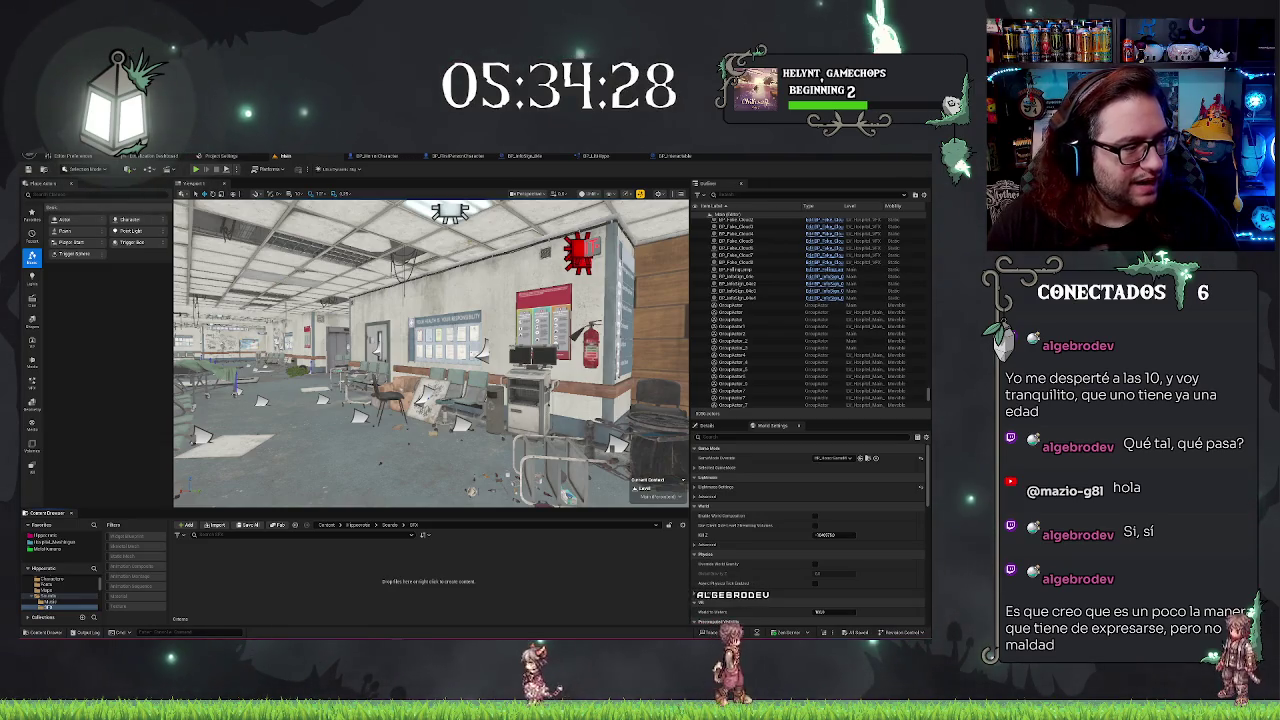
pyautogui.rightClick(272, 594)
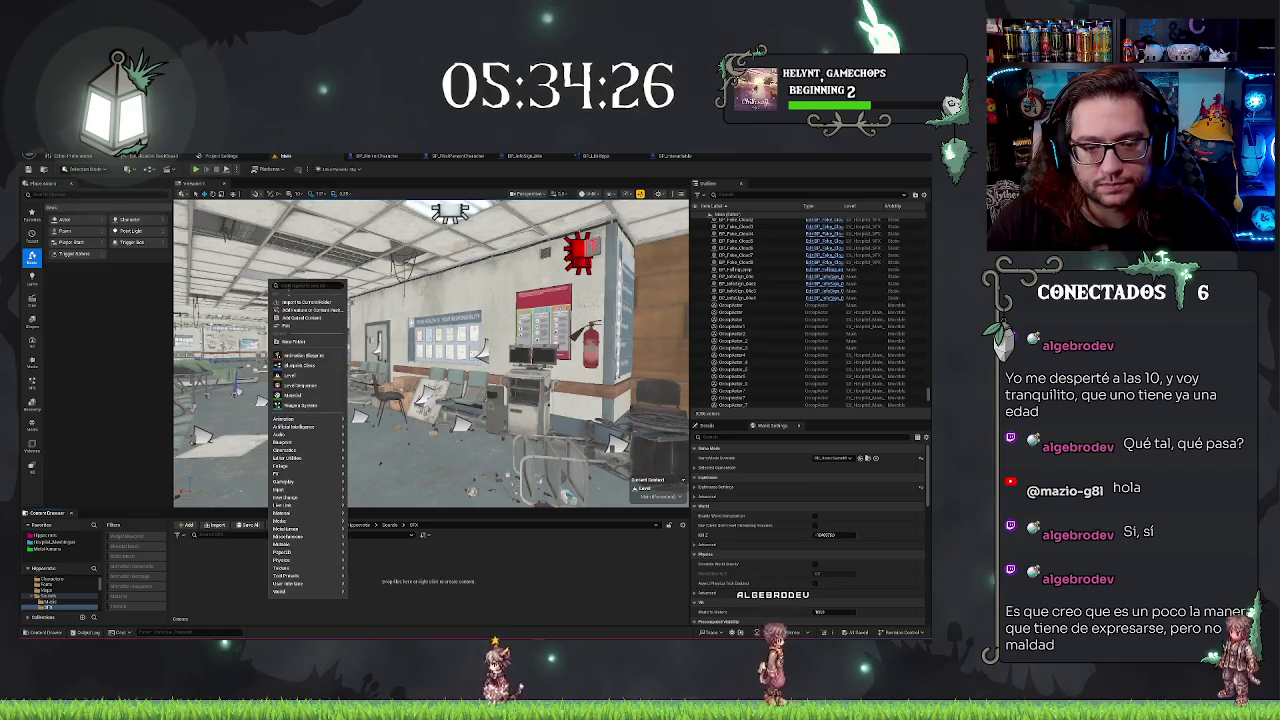
# Create a new footsteps folder inside SFX and open it
pyautogui.click(295, 342)
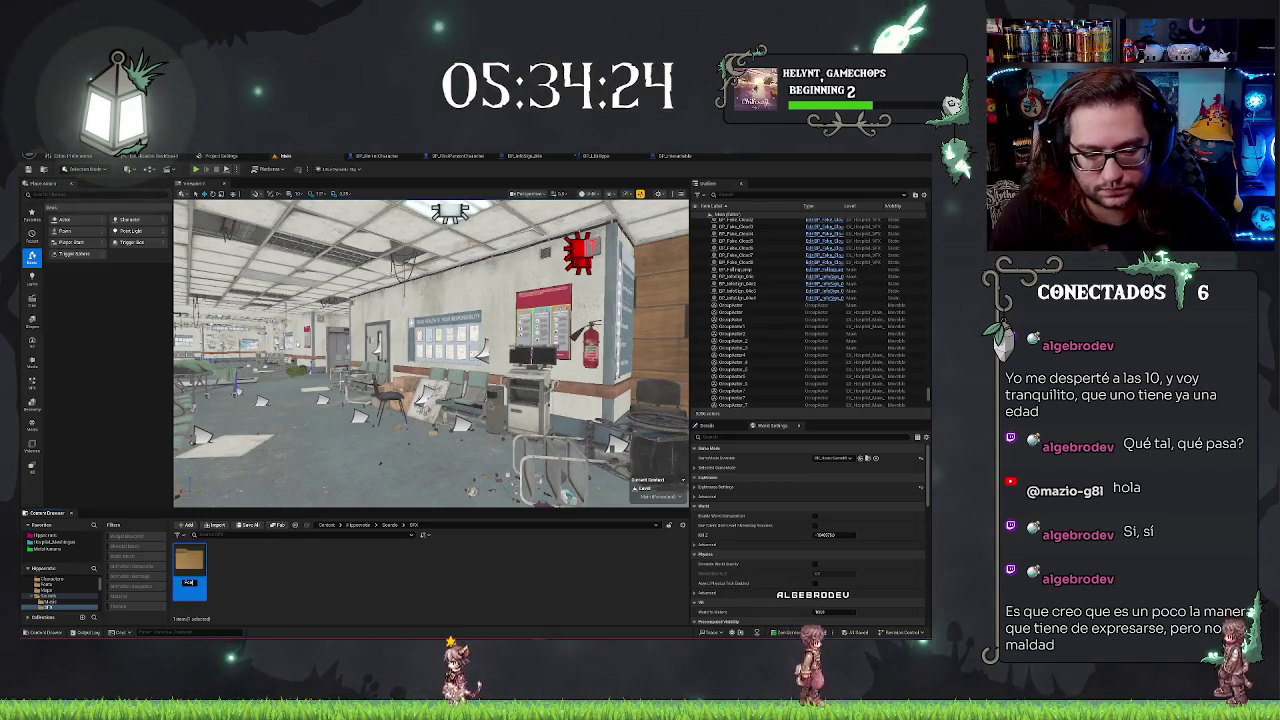
pyautogui.press('Return')
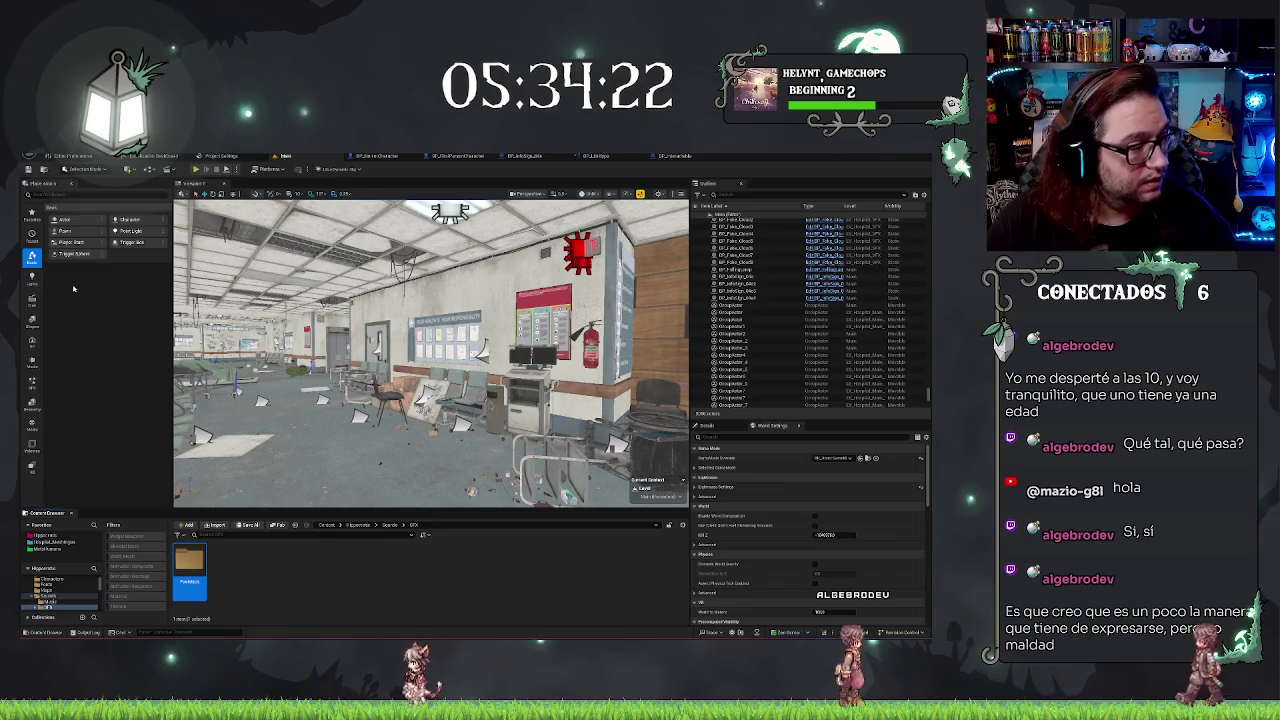
pyautogui.doubleClick(190, 565)
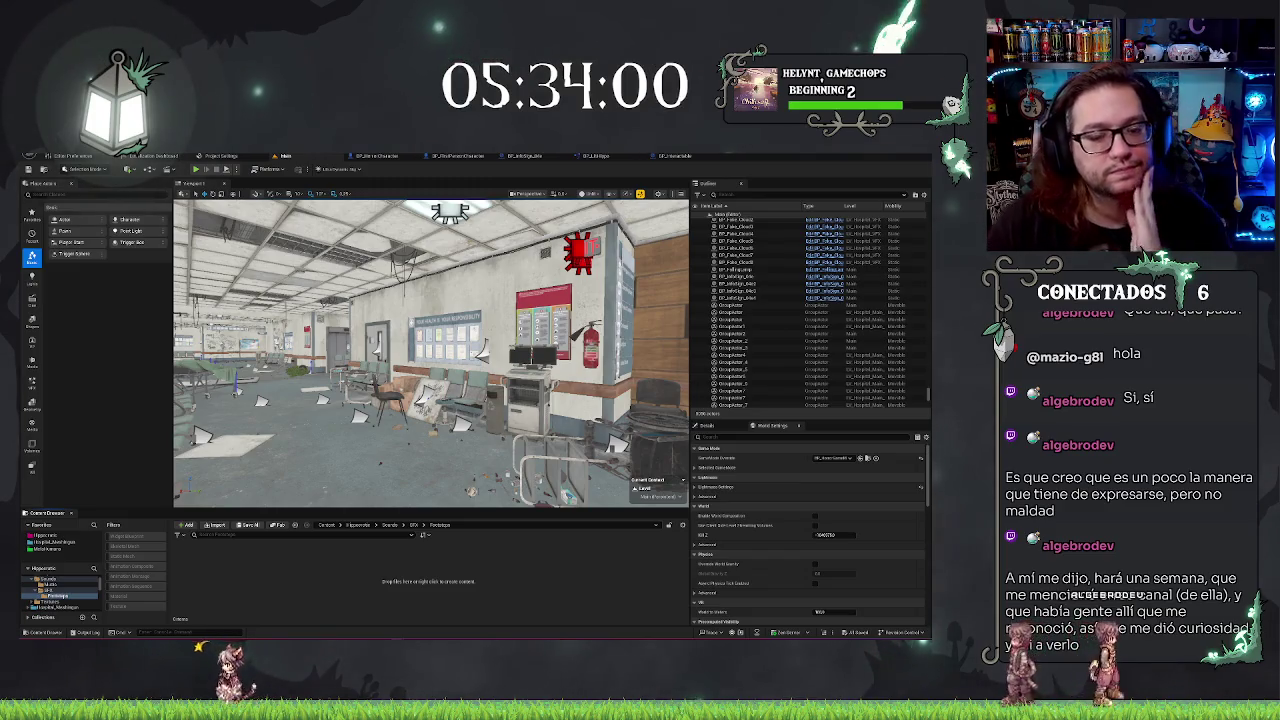
pyautogui.moveTo(430, 350)
pyautogui.mouseDown()
pyautogui.moveTo(370, 345)
pyautogui.moveTo(460, 350)
pyautogui.moveTo(410, 350)
pyautogui.mouseUp()
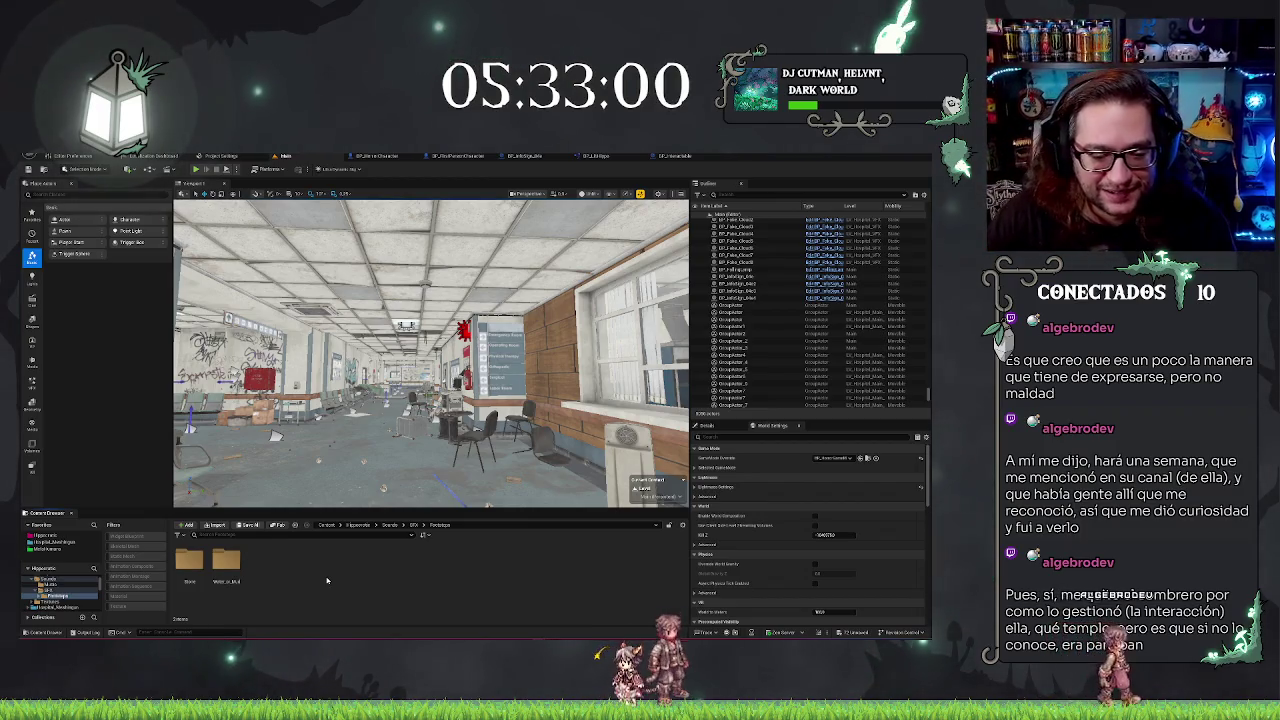
# Open the Stone footstep sounds, select them all and inspect their asset actions
pyautogui.doubleClick(228, 562)
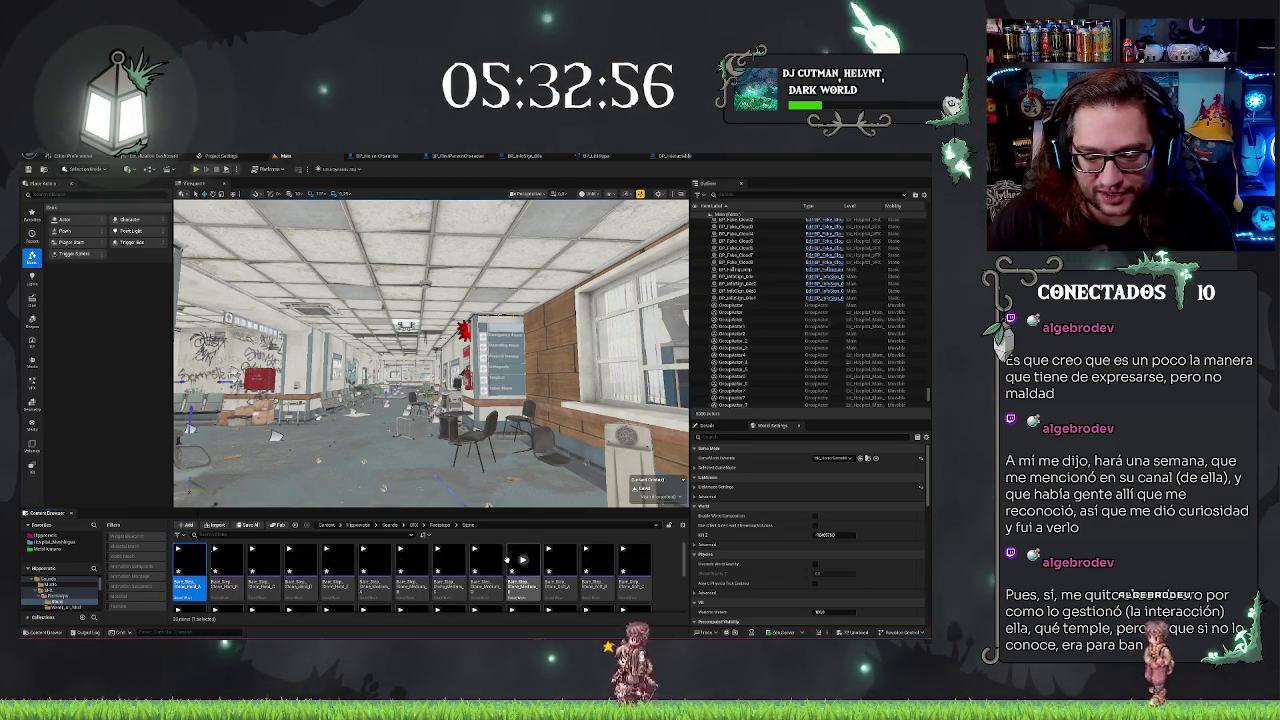
pyautogui.click(486, 585)
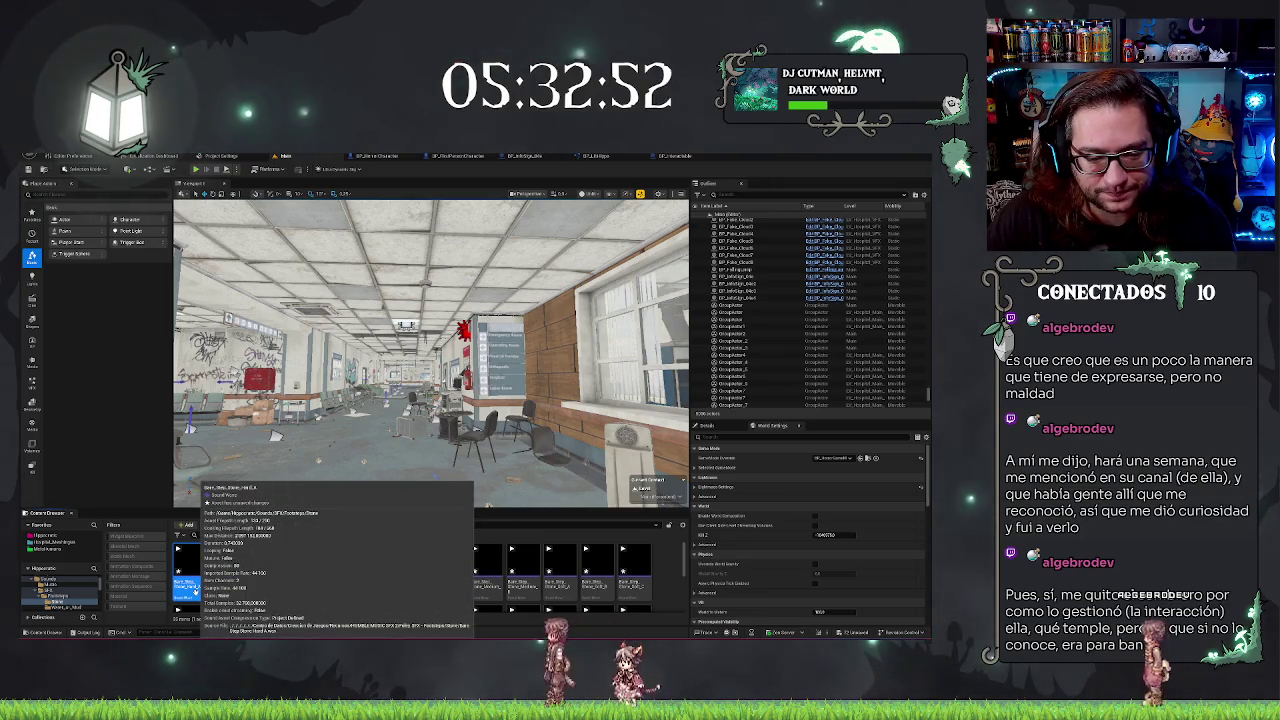
pyautogui.scroll(-2, 500, 591)
pyautogui.hotkey('ctrl', 'a')
pyautogui.rightClick(505, 594)
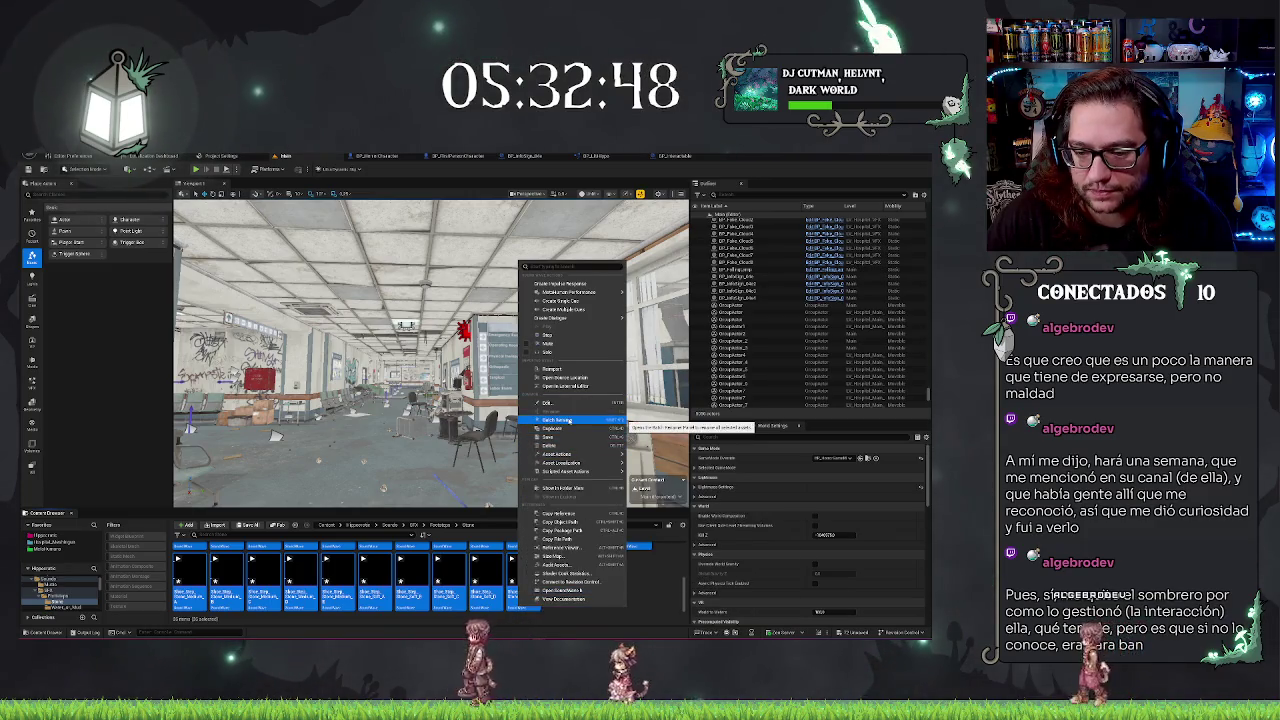
pyautogui.moveTo(570, 455)
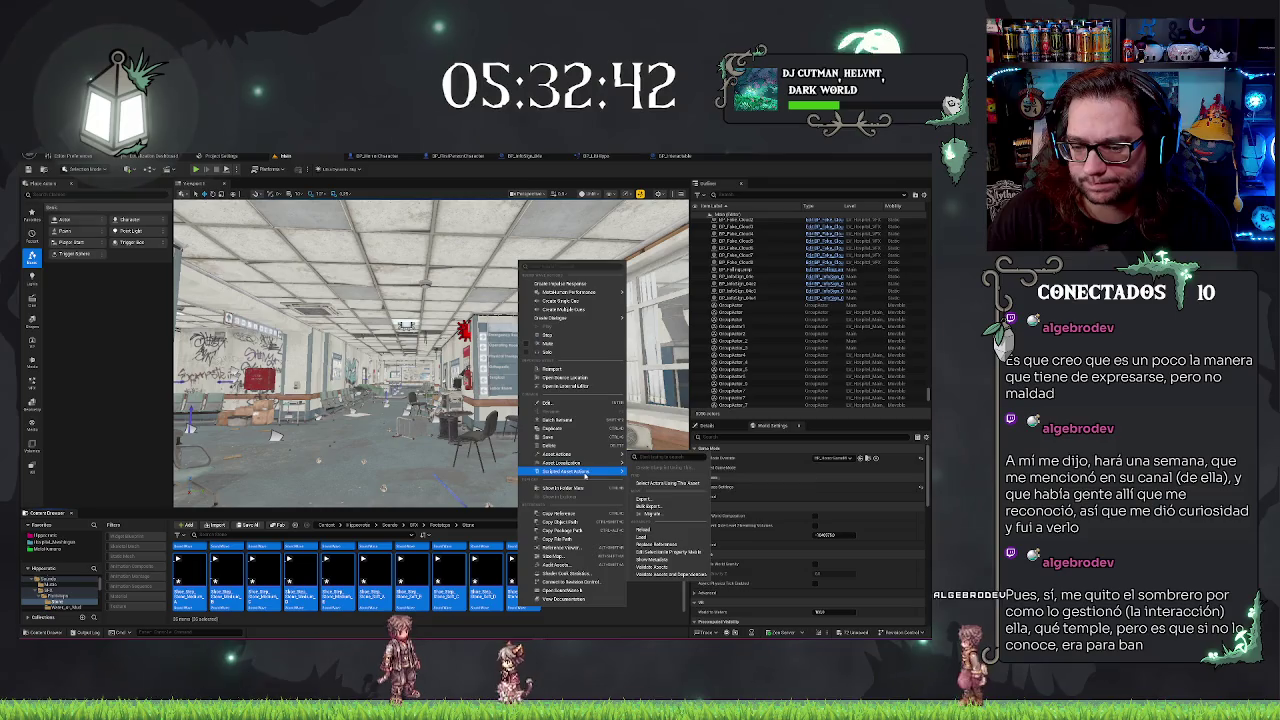
pyautogui.moveTo(585, 476)
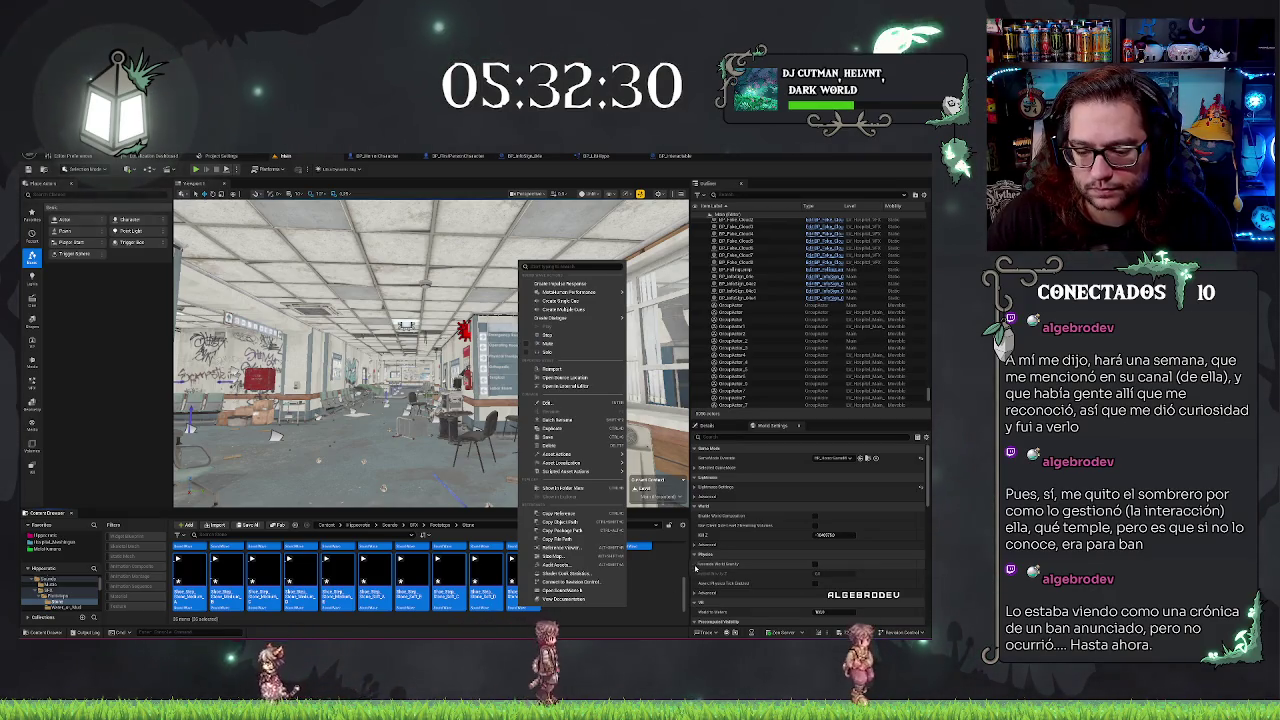
pyautogui.click(656, 583)
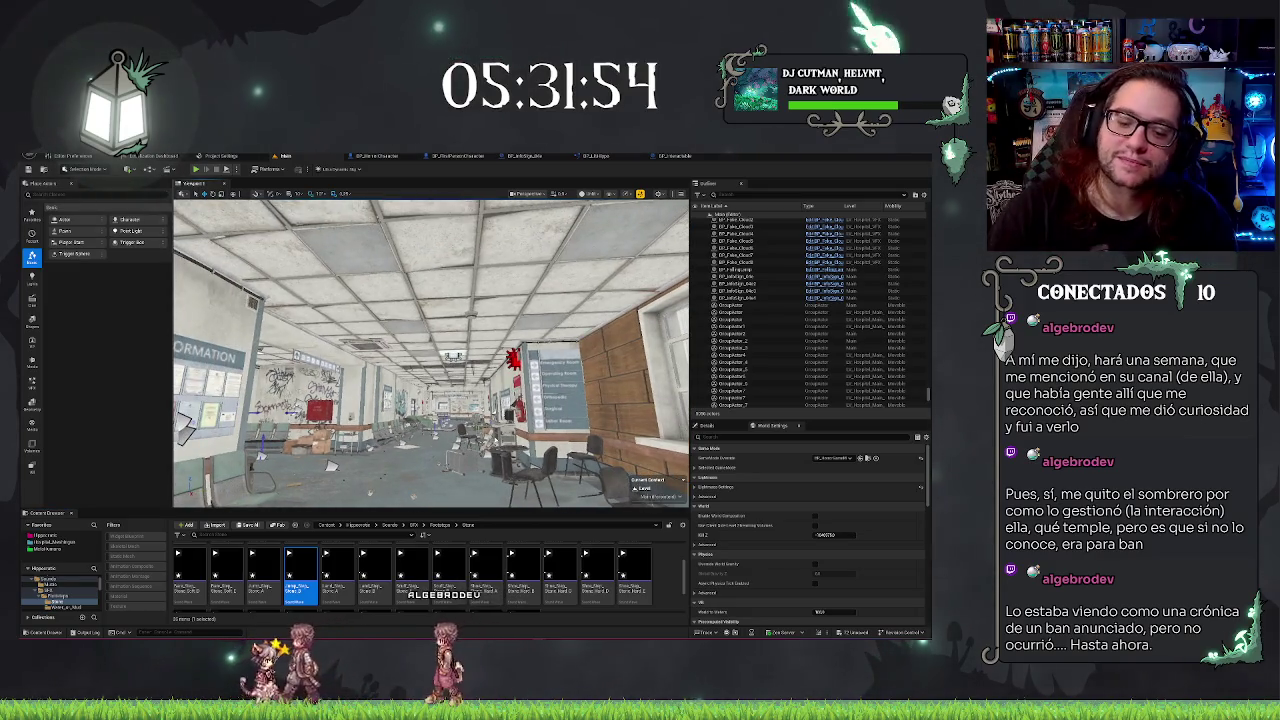
# Browse the Water_or_Mud footstep sounds, then switch to the BP_FirstPersonCharacter blueprint
pyautogui.click(436, 526)
pyautogui.doubleClick(228, 565)
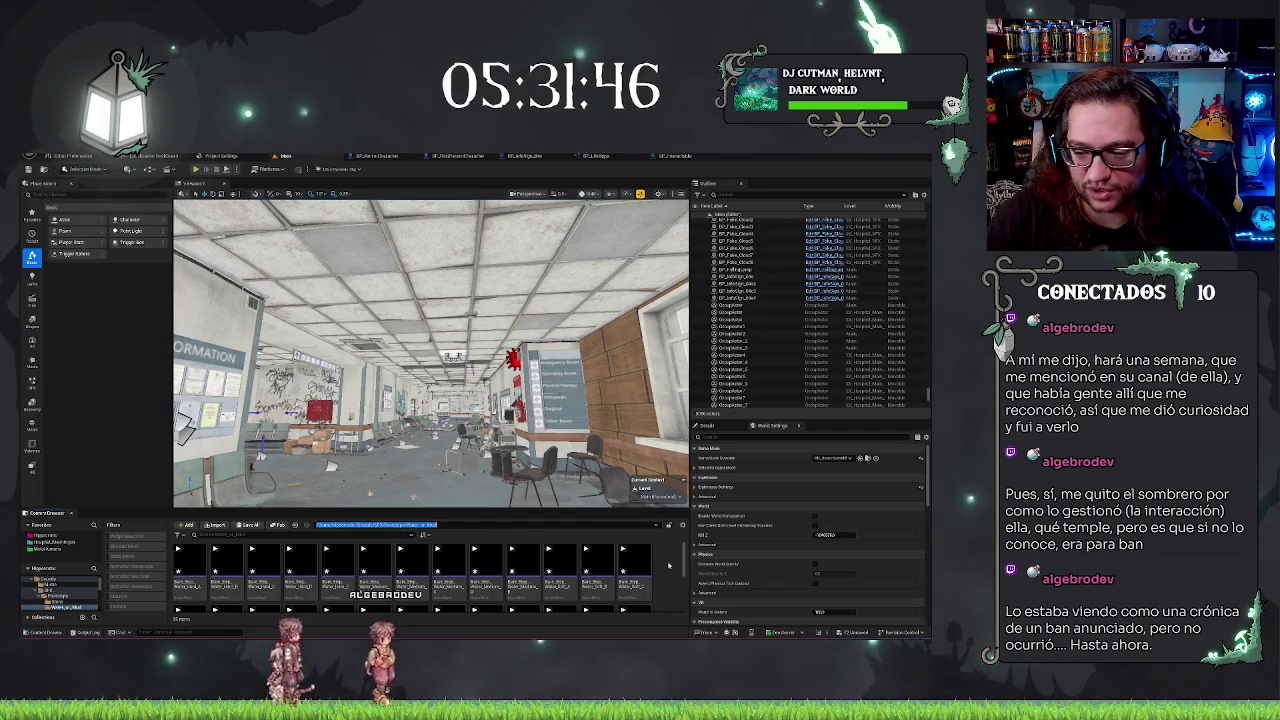
pyautogui.press('Escape')
pyautogui.click(440, 525)
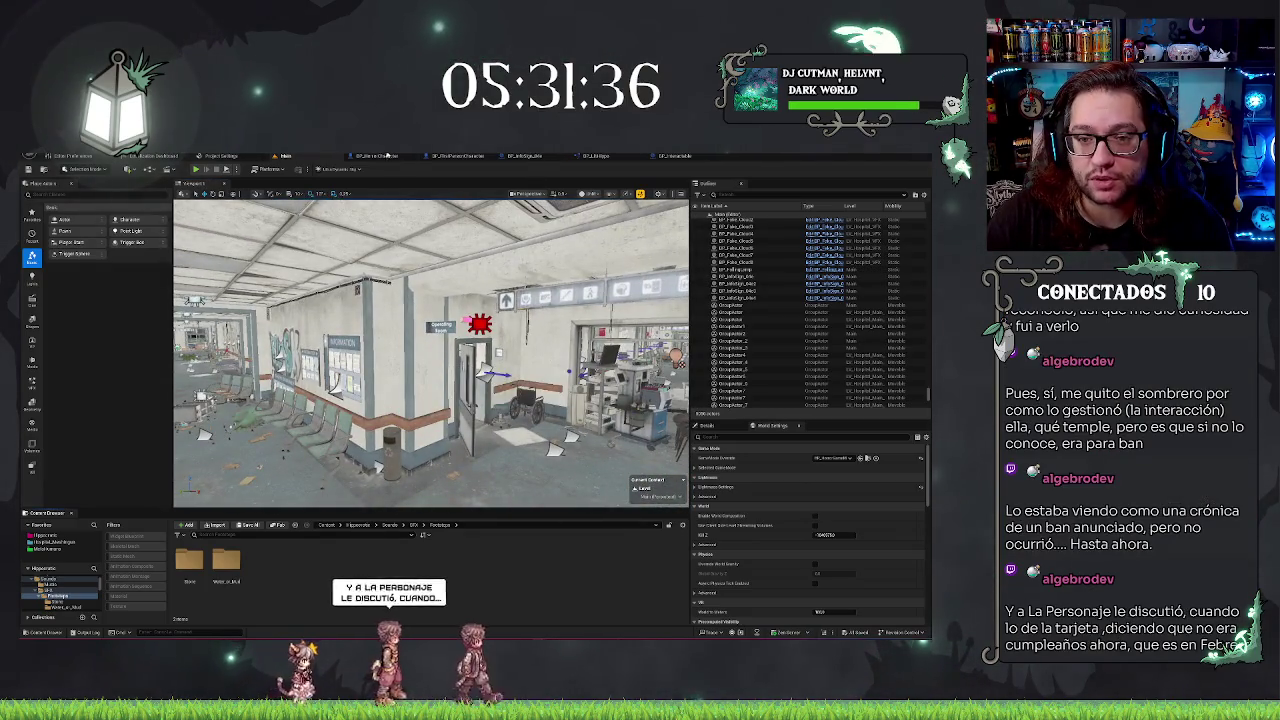
pyautogui.click(477, 158)
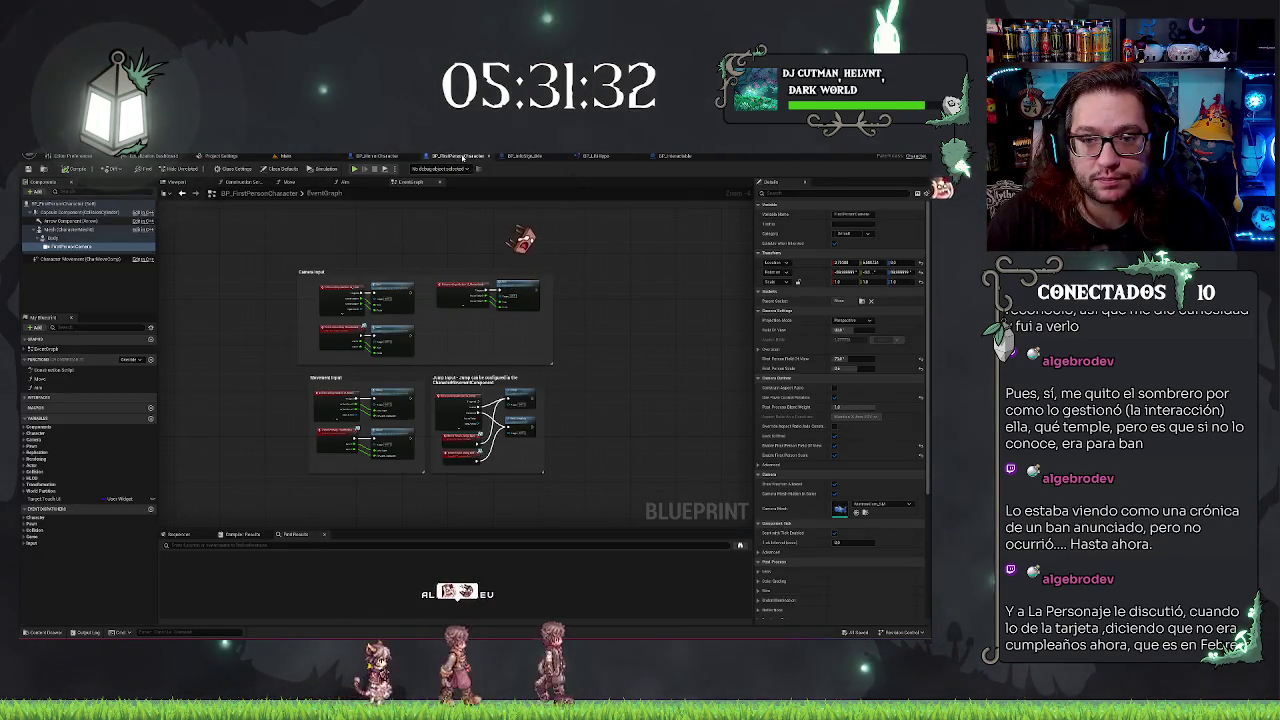
# Select the character's Mesh component, clear the Details filter, and open its ABP_Unarmed anim blueprint
pyautogui.click(376, 157)
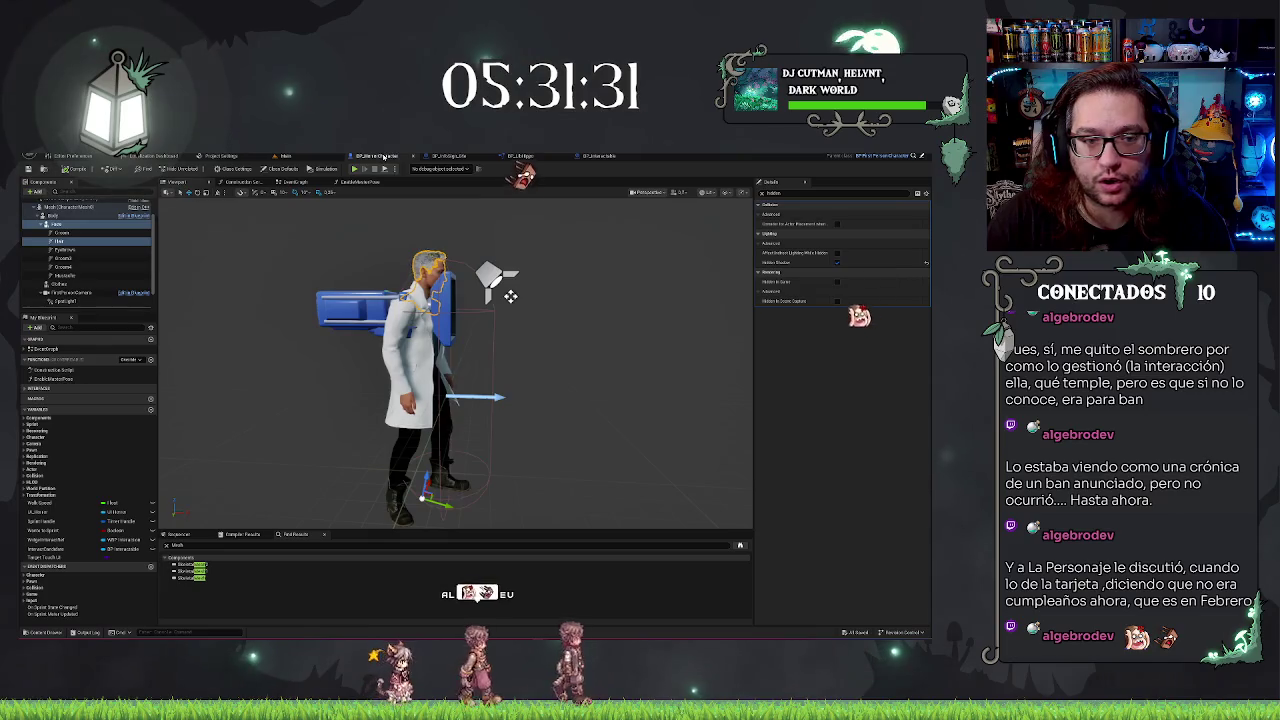
pyautogui.click(62, 225)
pyautogui.click(79, 207)
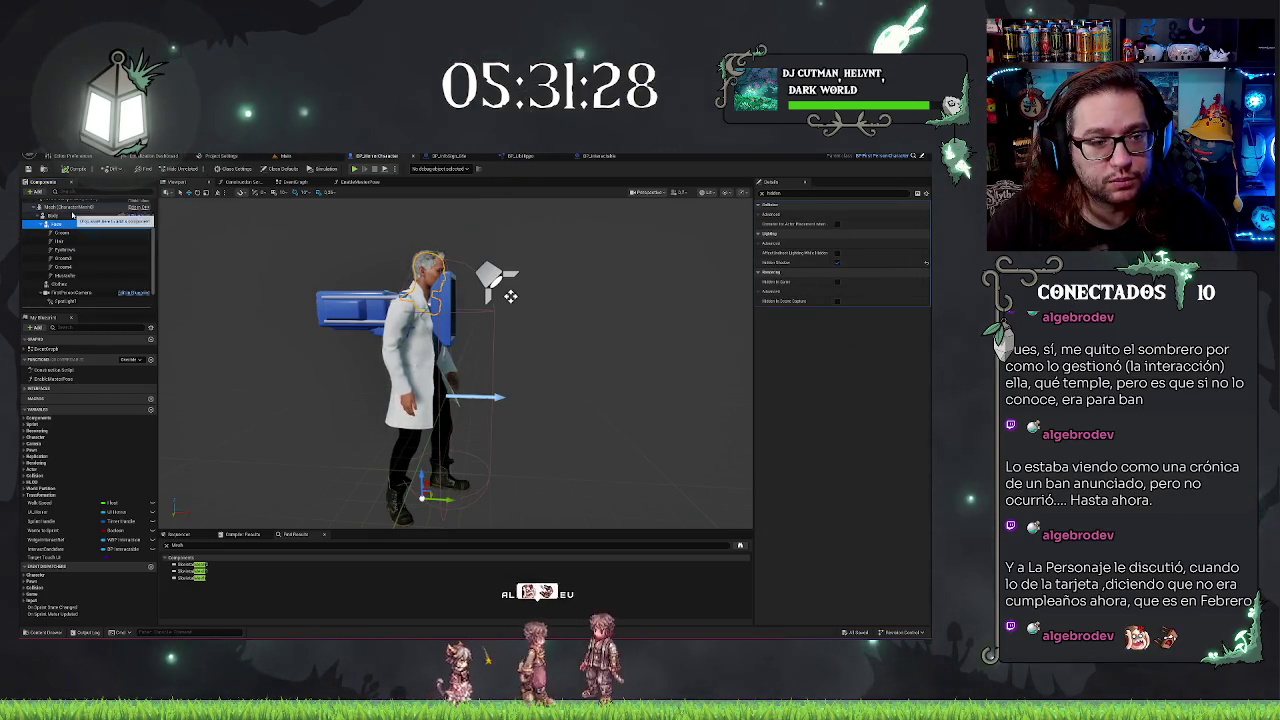
pyautogui.click(762, 194)
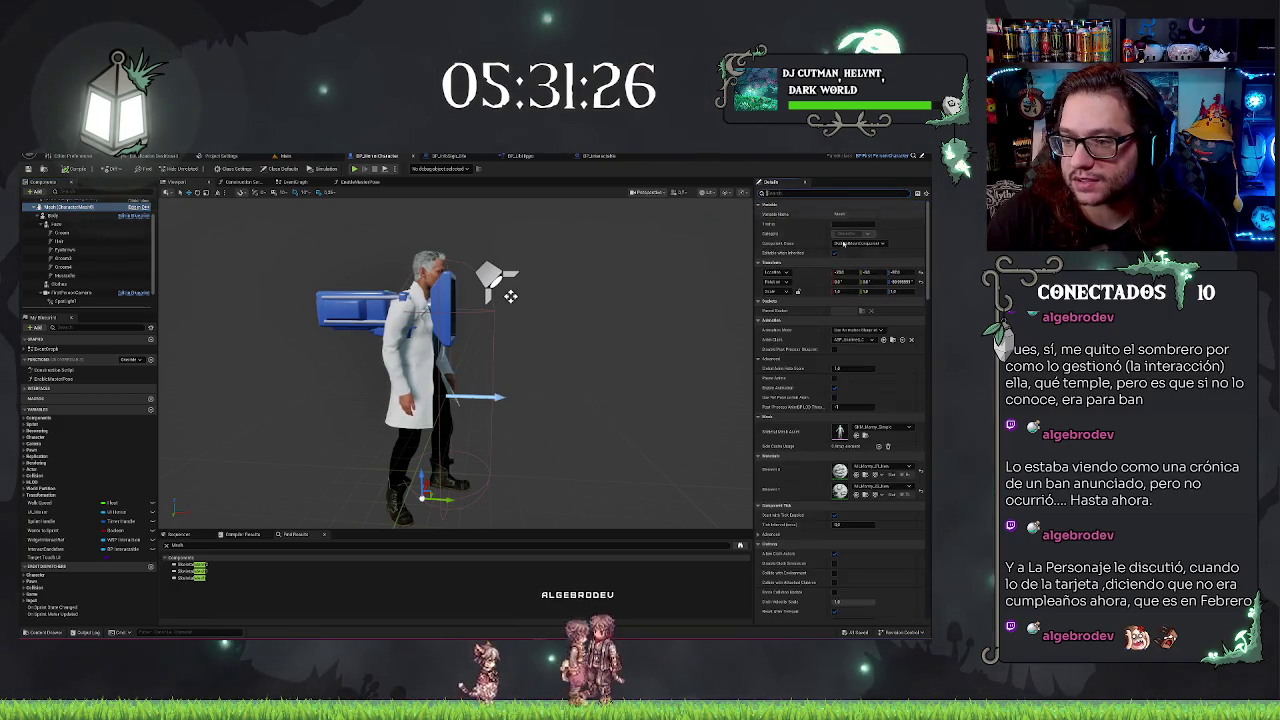
pyautogui.click(891, 340)
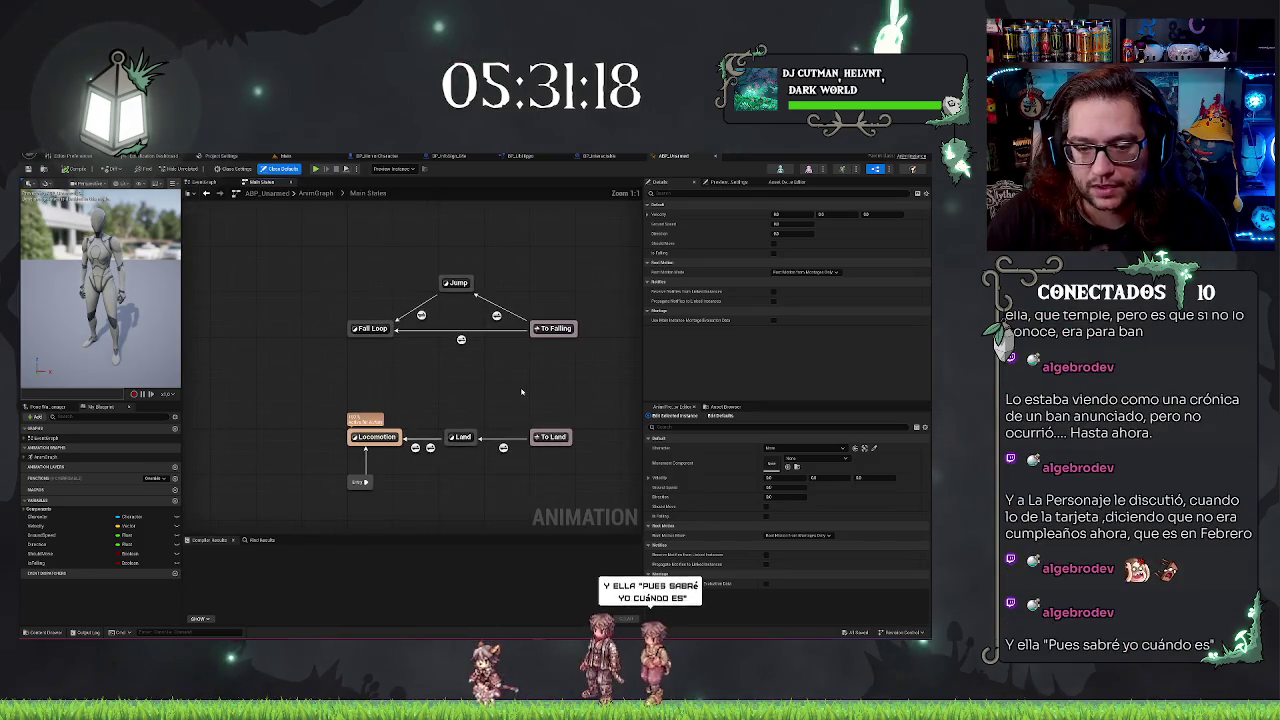
# Return to the hospital level and open the Unarmed Walk animations folder in the Content Browser
pyautogui.click(285, 156)
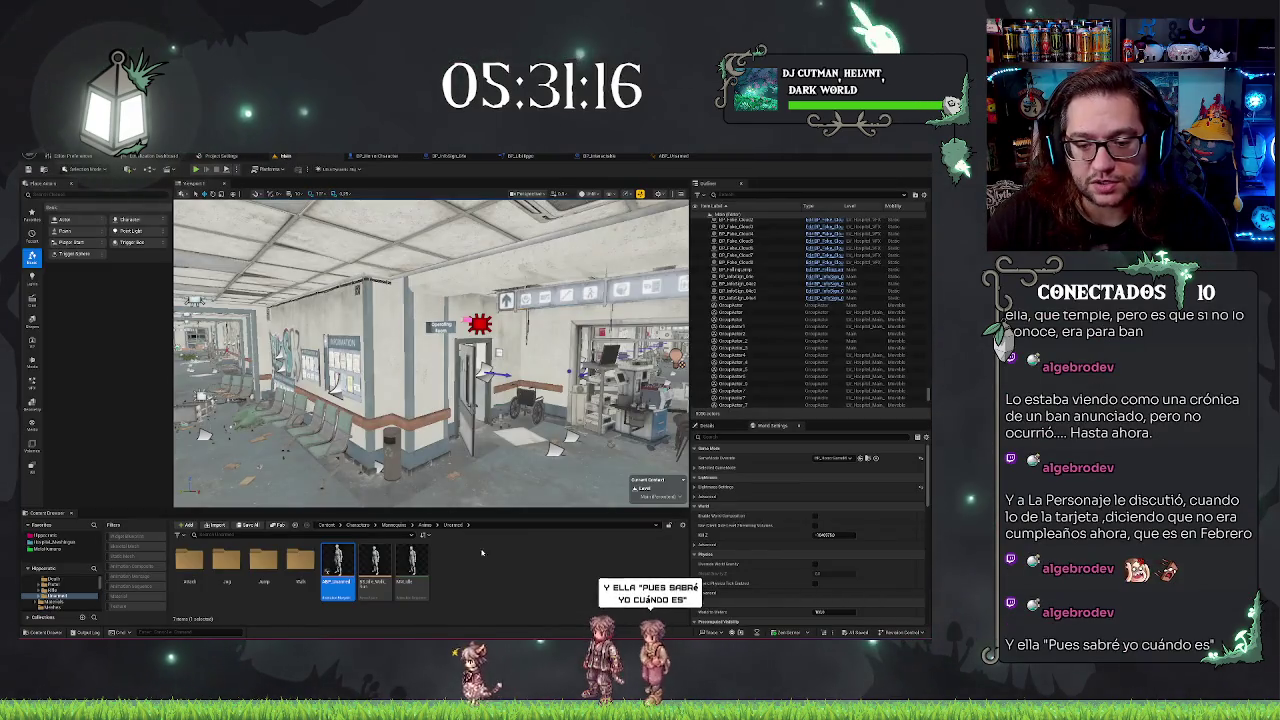
pyautogui.click(494, 578)
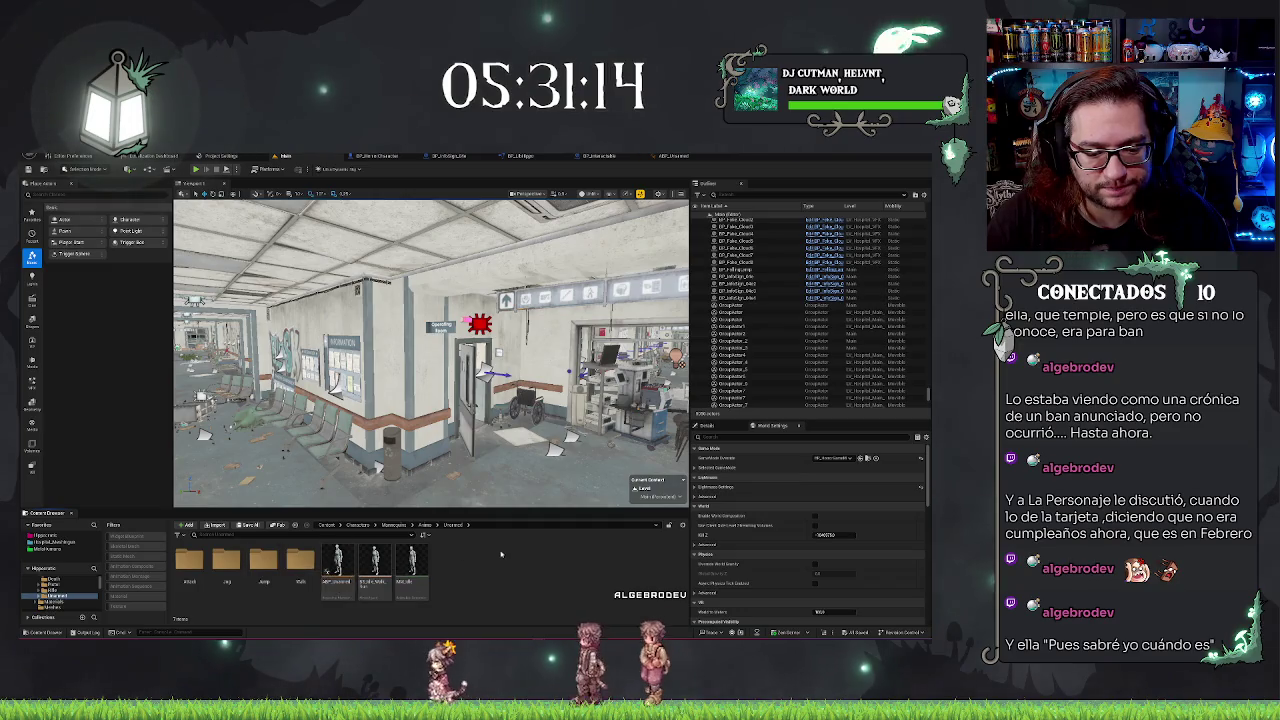
pyautogui.doubleClick(300, 560)
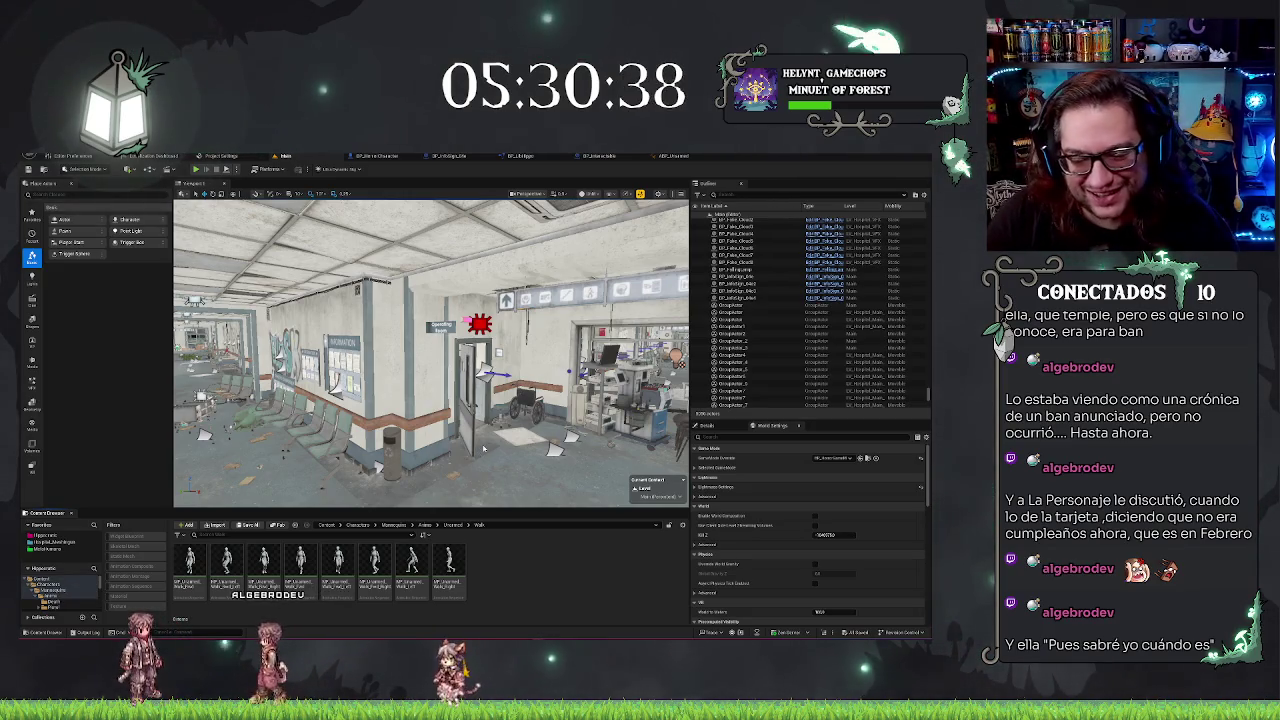
pyautogui.moveTo(483, 449)
pyautogui.mouseDown()
pyautogui.moveTo(430, 410)
pyautogui.moveTo(460, 436)
pyautogui.moveTo(405, 420)
pyautogui.moveTo(482, 449)
pyautogui.mouseUp()
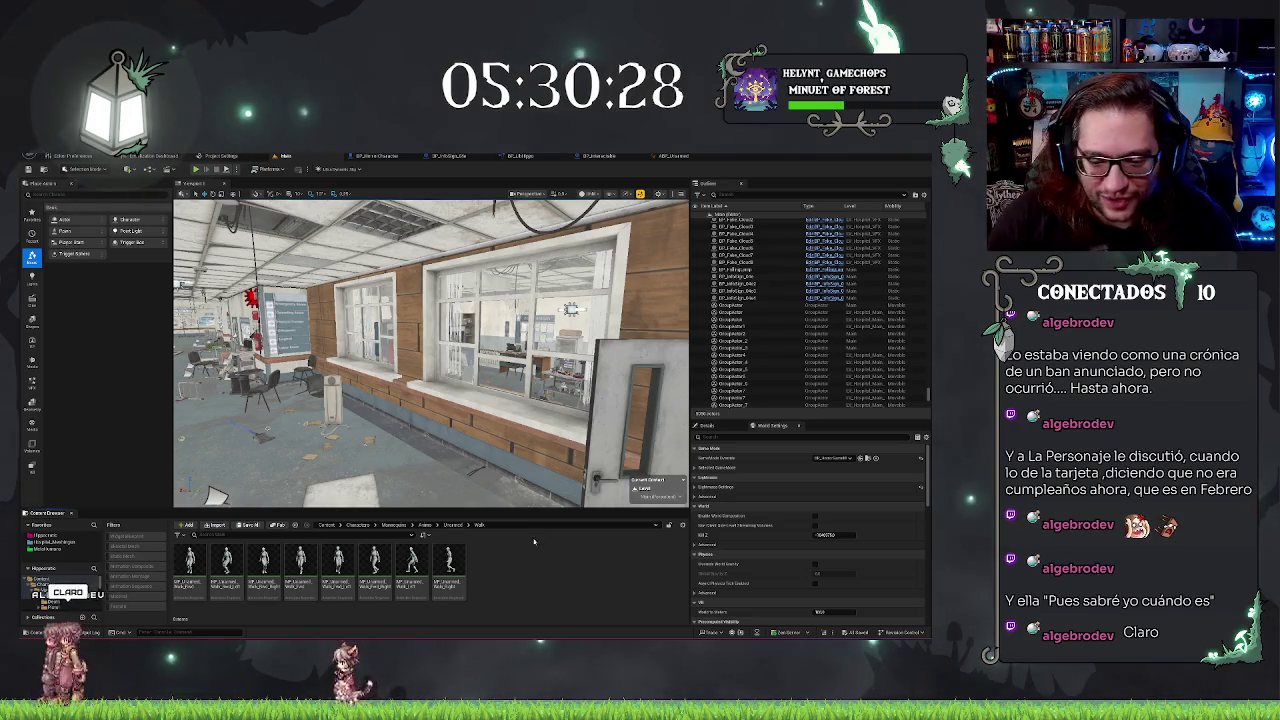
pyautogui.moveTo(430, 400)
pyautogui.mouseDown()
pyautogui.moveTo(380, 400)
pyautogui.moveTo(430, 395)
pyautogui.mouseUp()
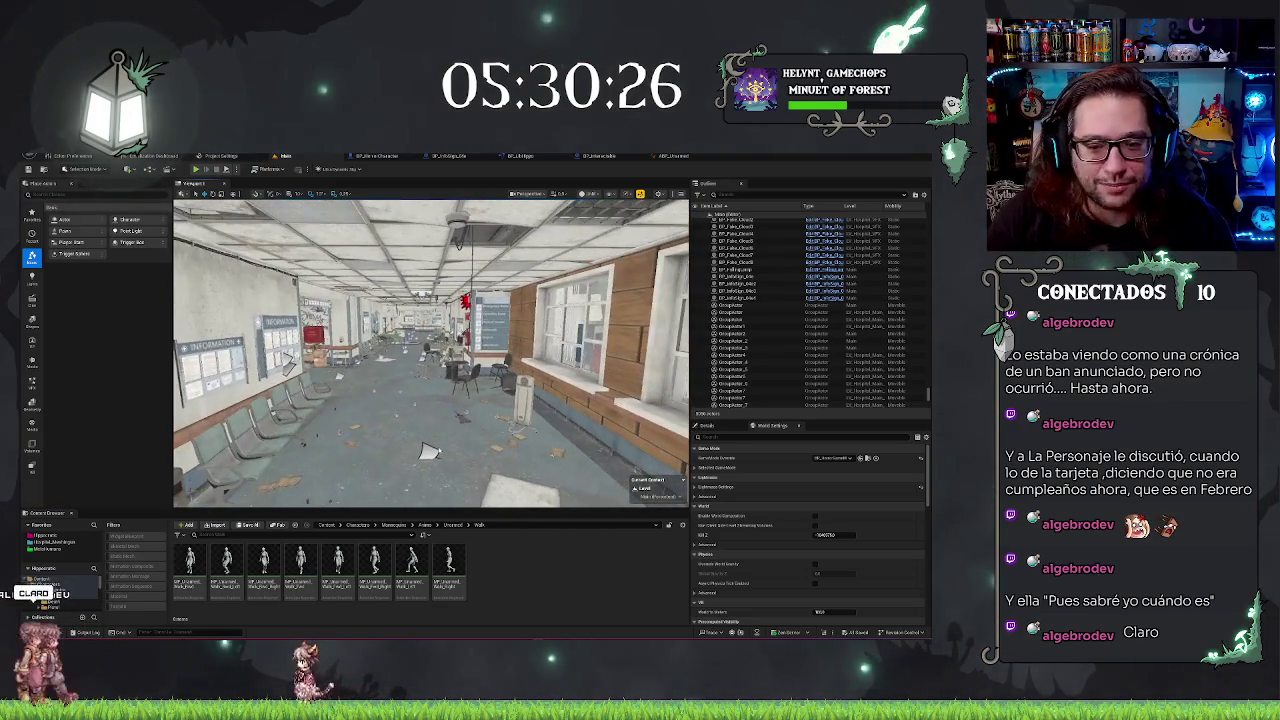
pyautogui.moveTo(428, 452); pyautogui.dragTo(303, 435)
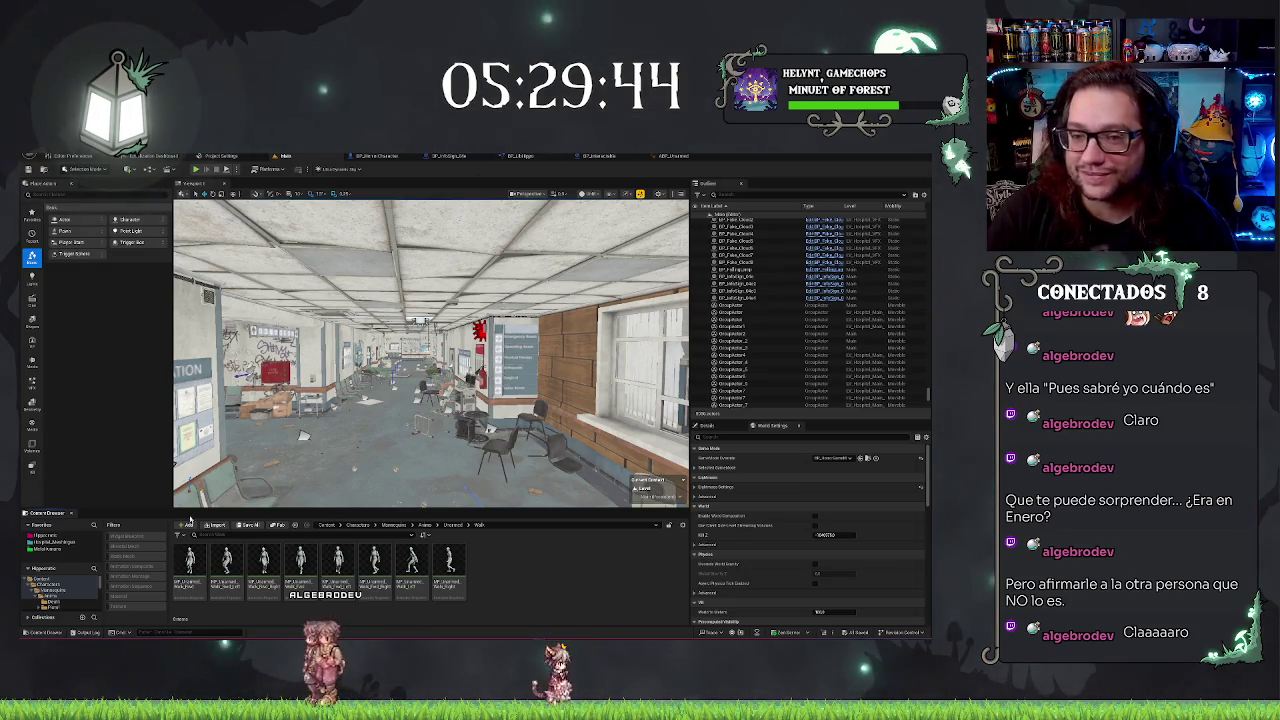
pyautogui.click(53, 539)
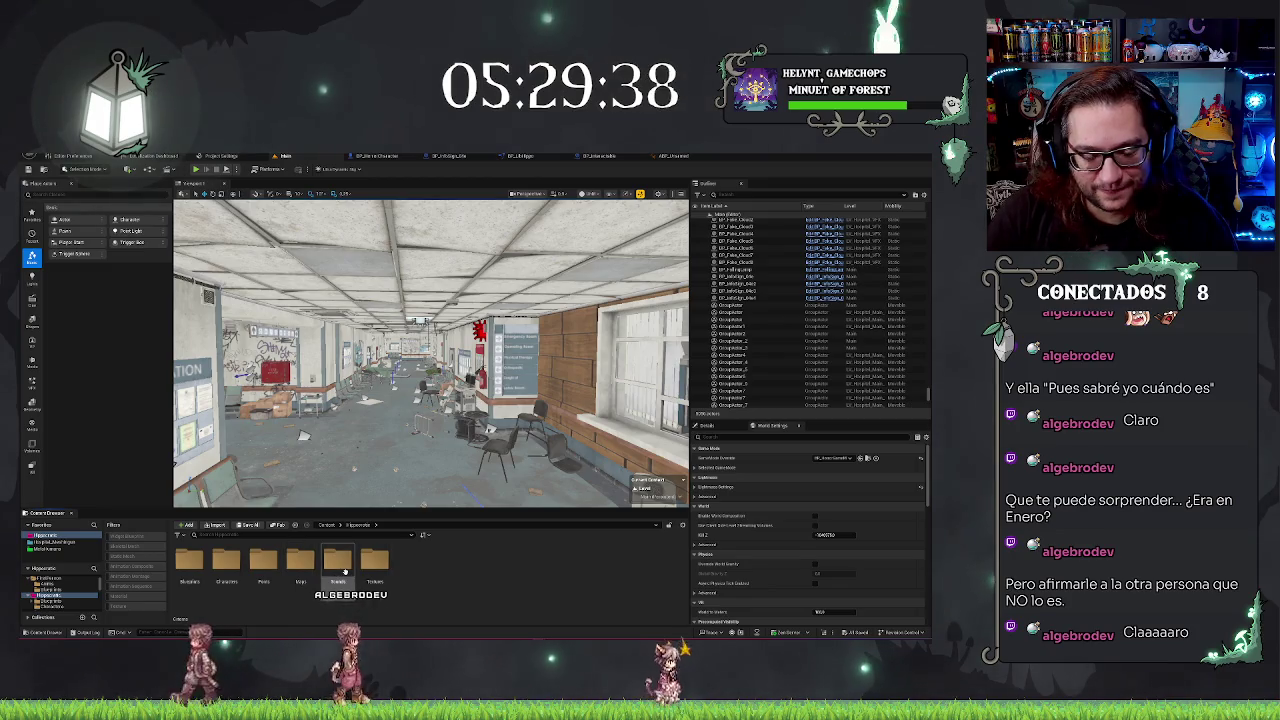
# Browse into Sounds > SFX > Footsteps and bring up the new-content menu in the empty area
pyautogui.doubleClick(339, 562)
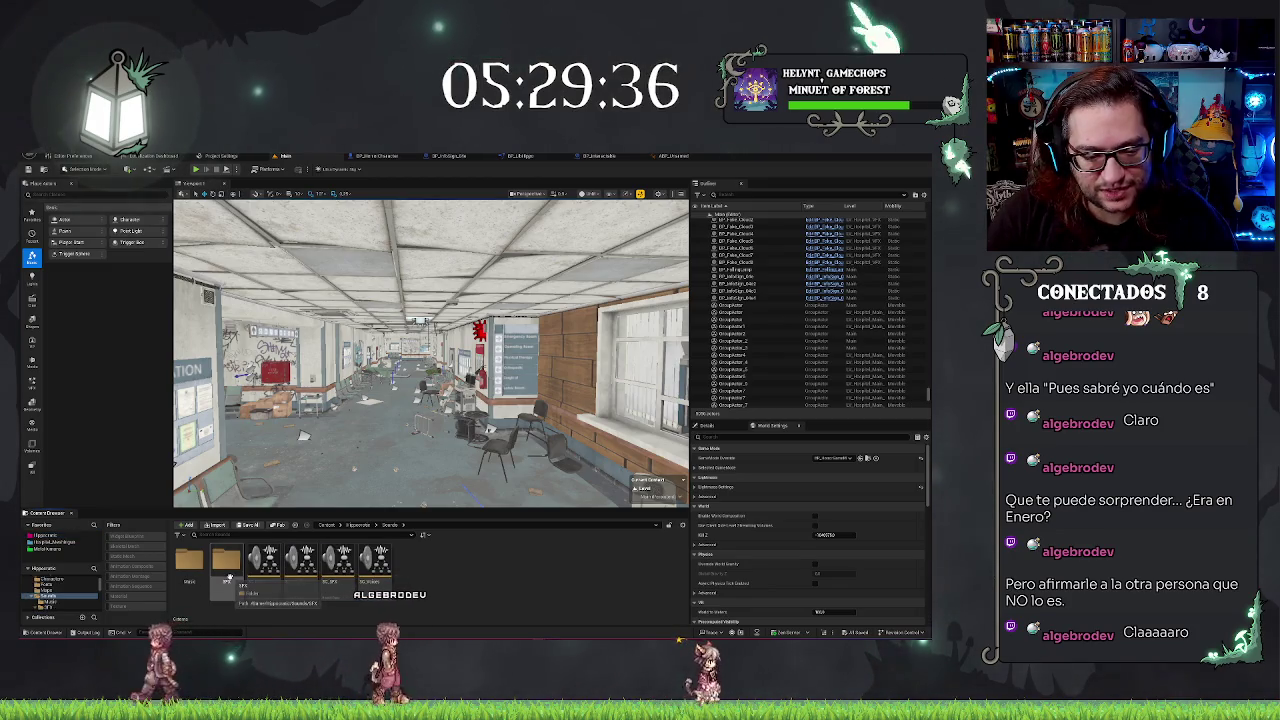
pyautogui.doubleClick(226, 561)
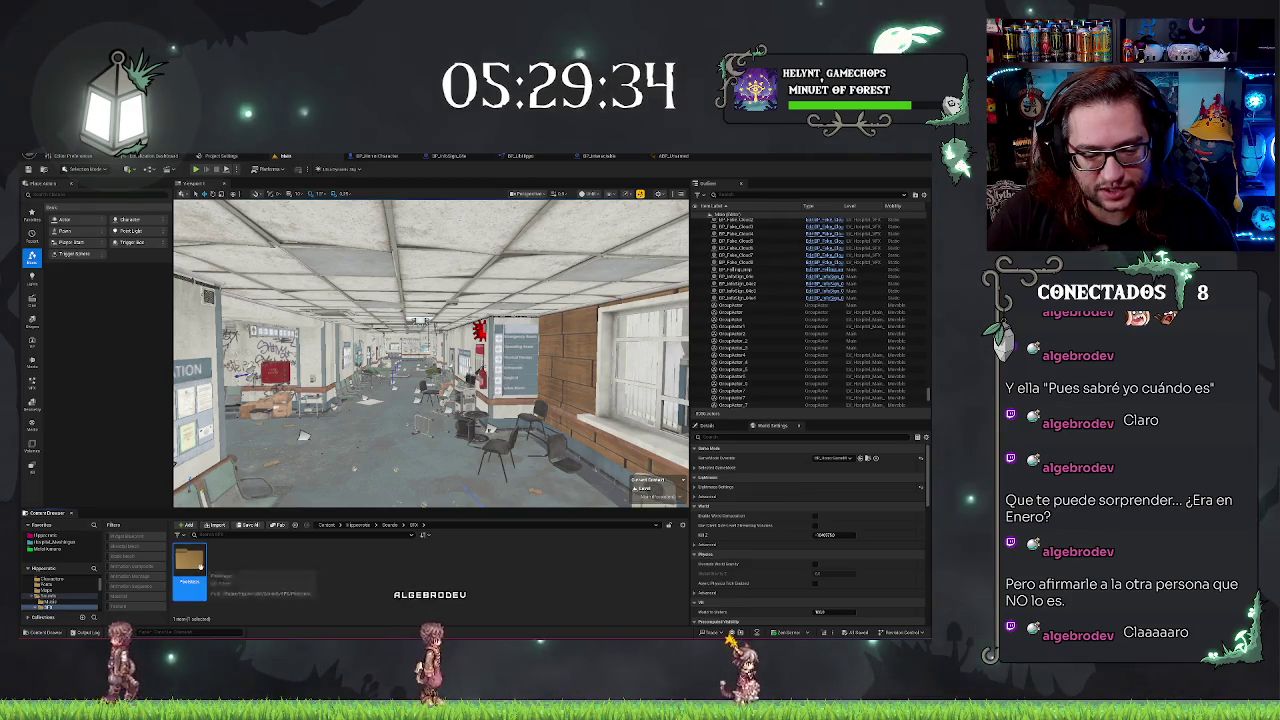
pyautogui.doubleClick(189, 561)
pyautogui.rightClick(343, 585)
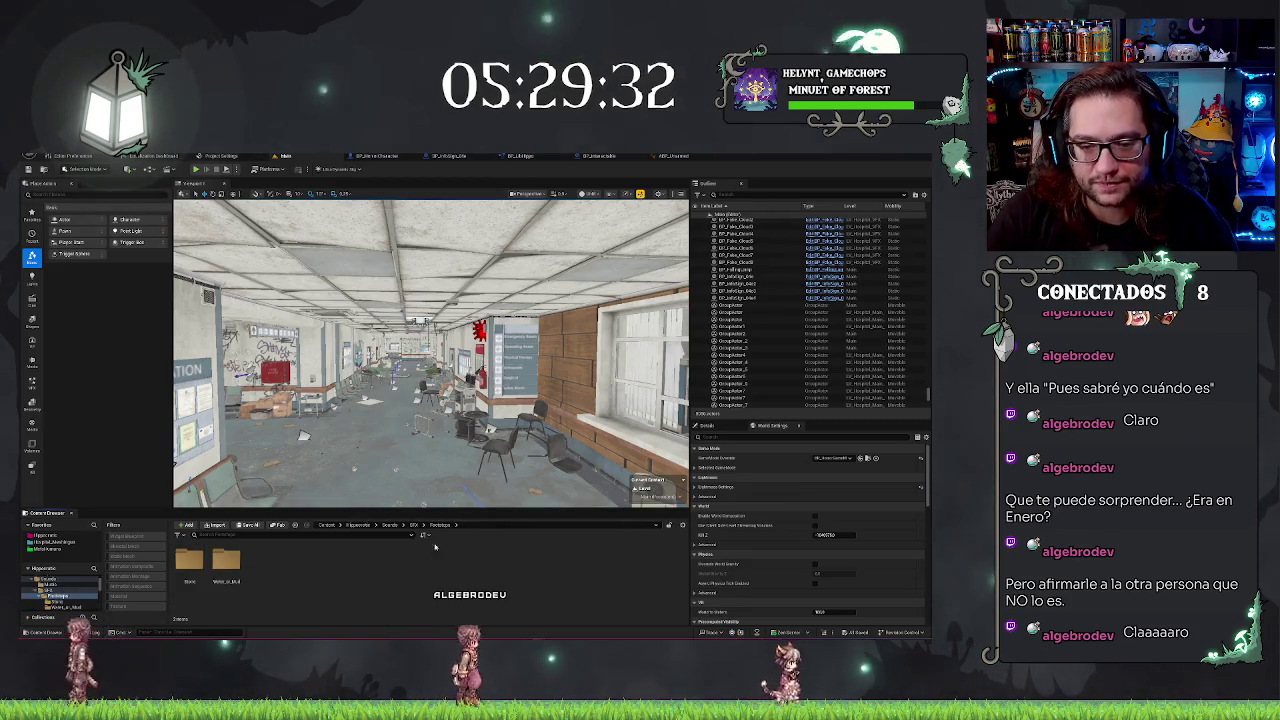
pyautogui.rightClick(380, 567)
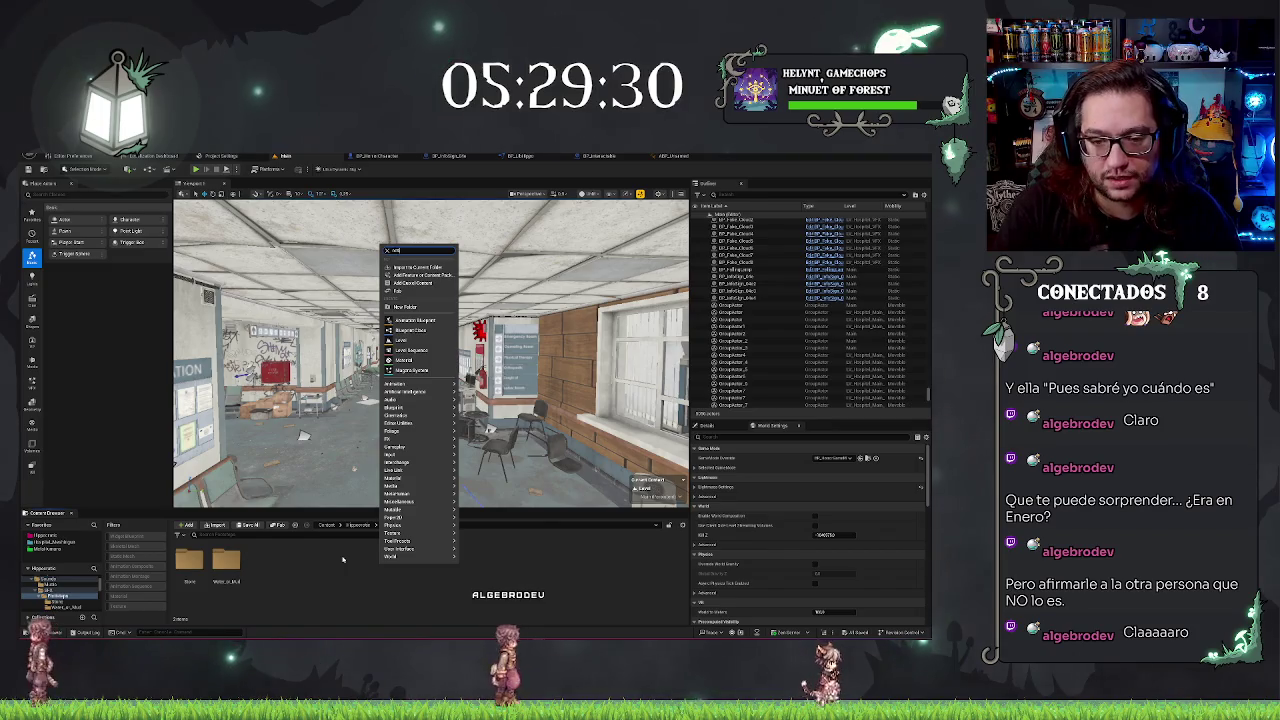
# Create a new Blueprint Class with AnimNotify as its parent class, named AN_Footsteps
pyautogui.click(343, 560)
pyautogui.rightClick(380, 562)
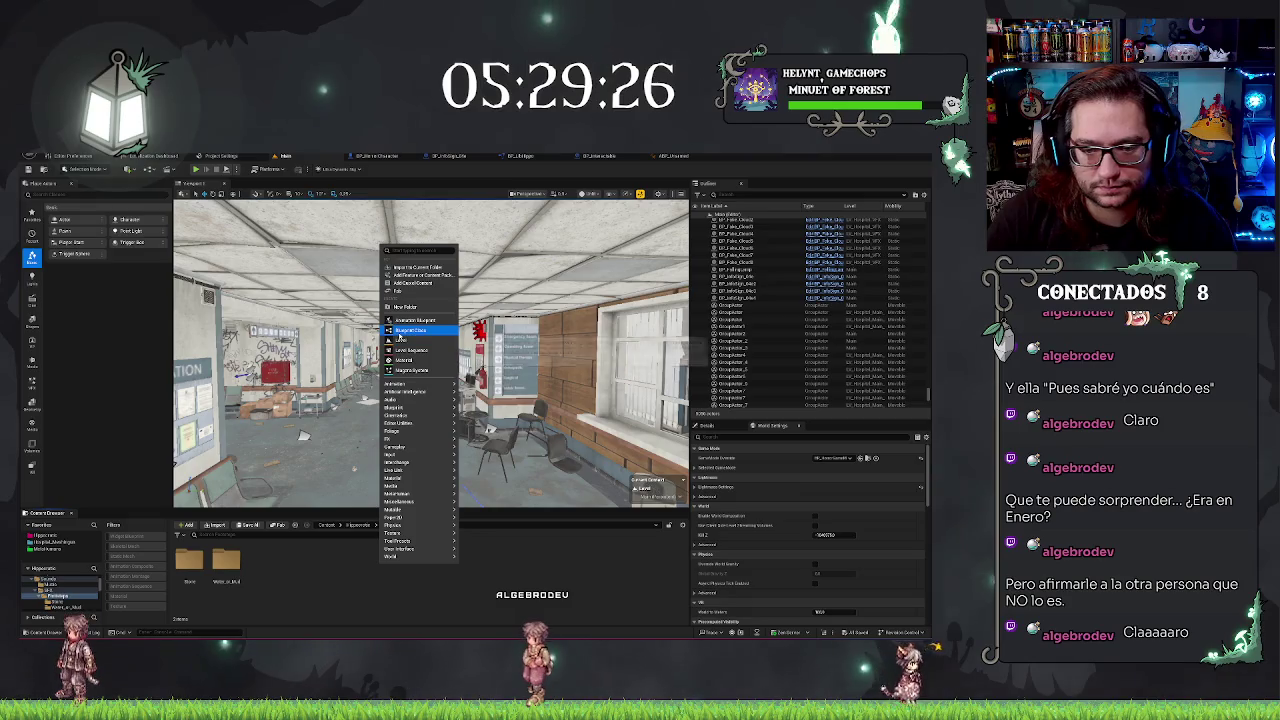
pyautogui.click(401, 331)
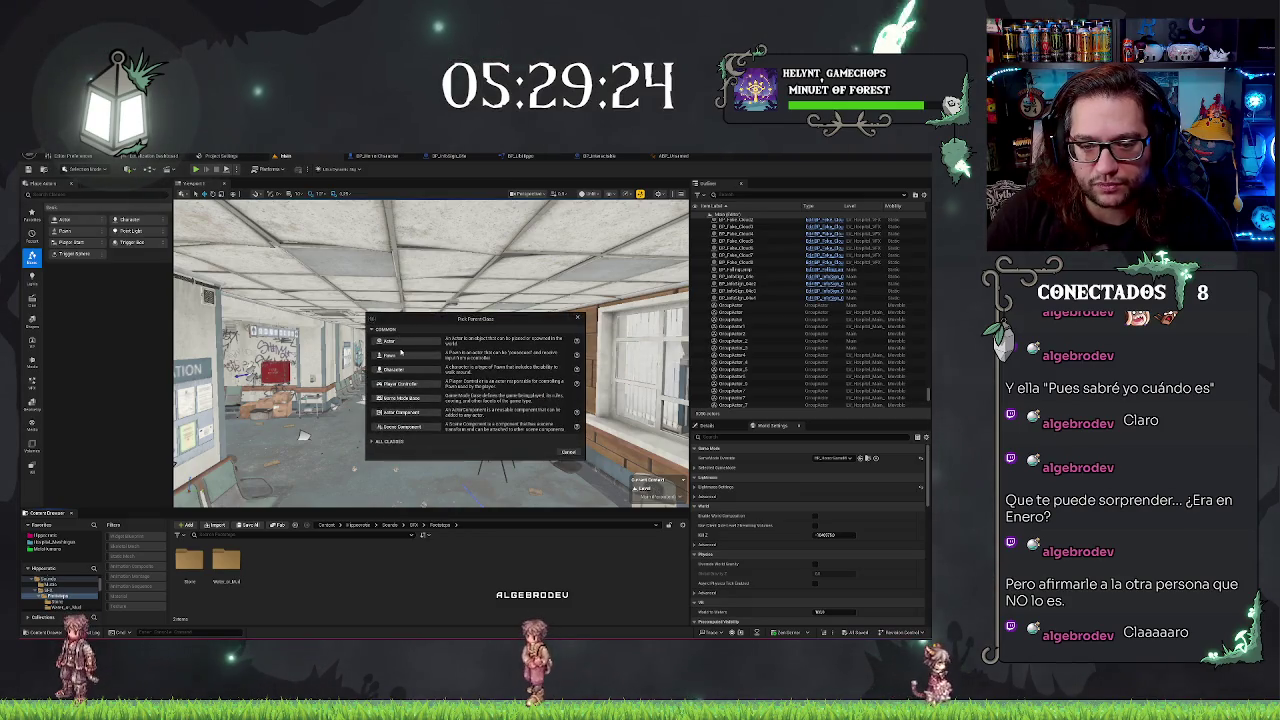
pyautogui.click(374, 441)
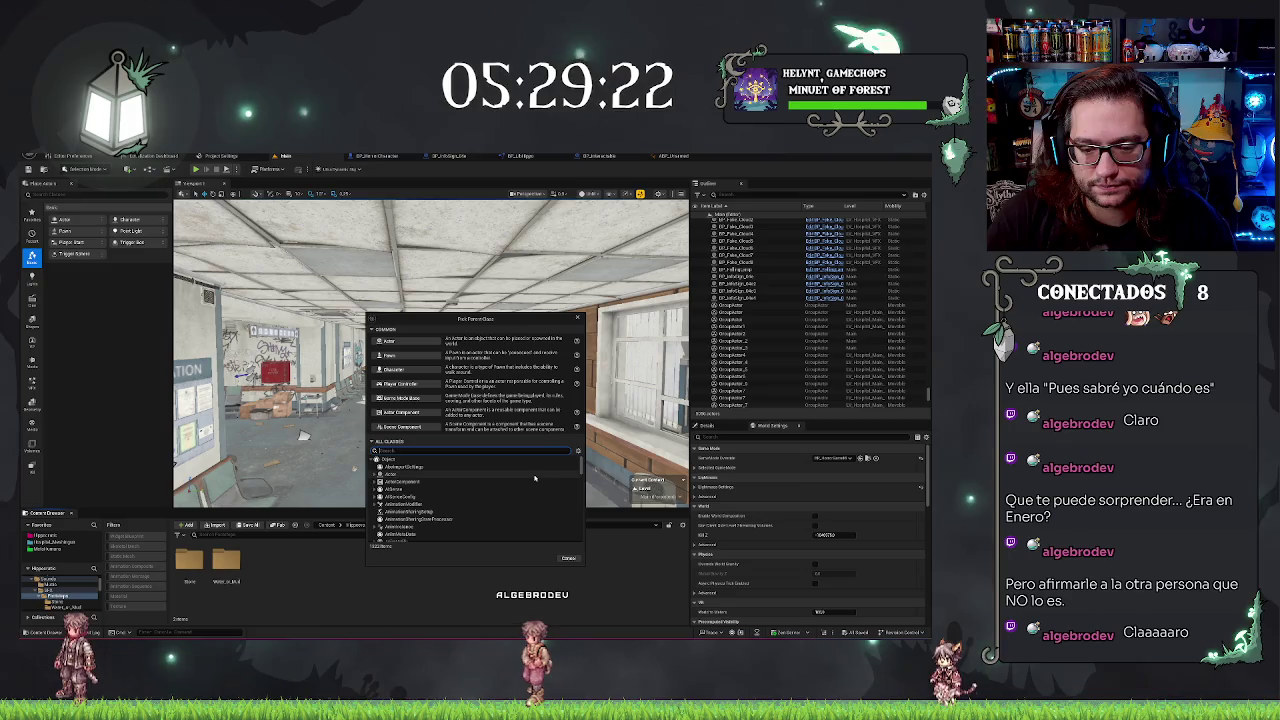
pyautogui.scroll(-1, 535, 479)
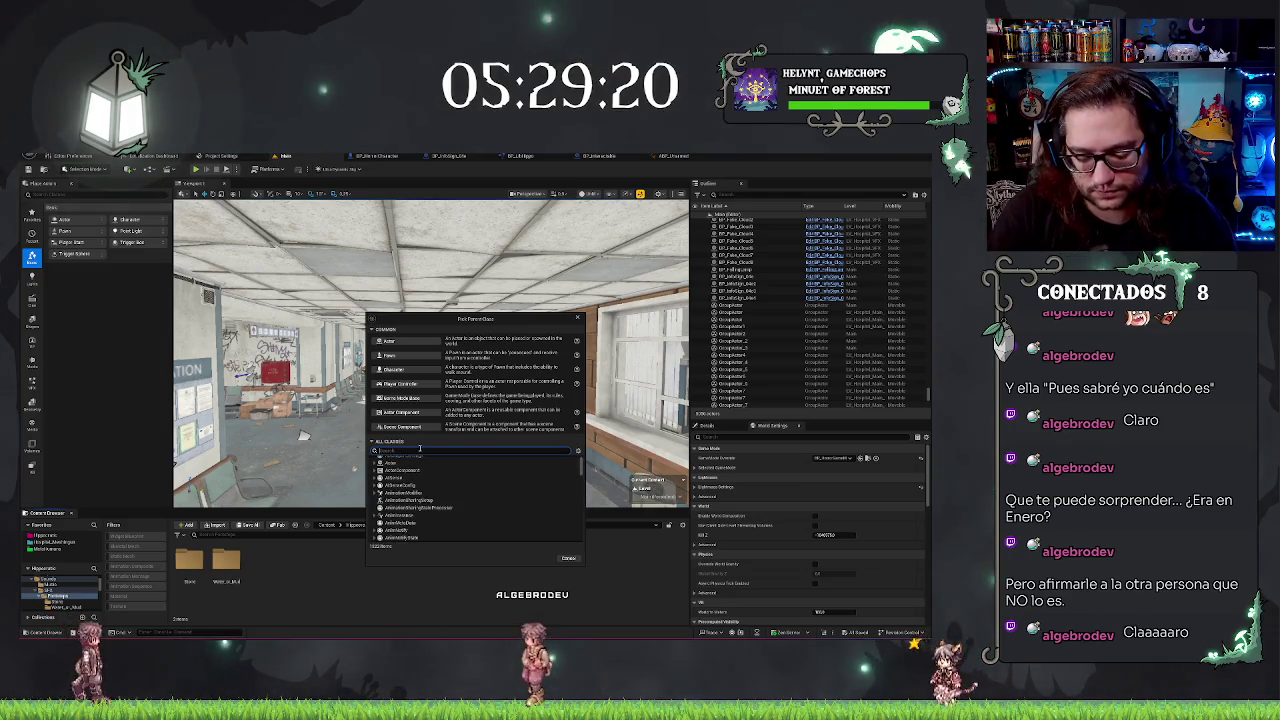
pyautogui.write('imnoti')
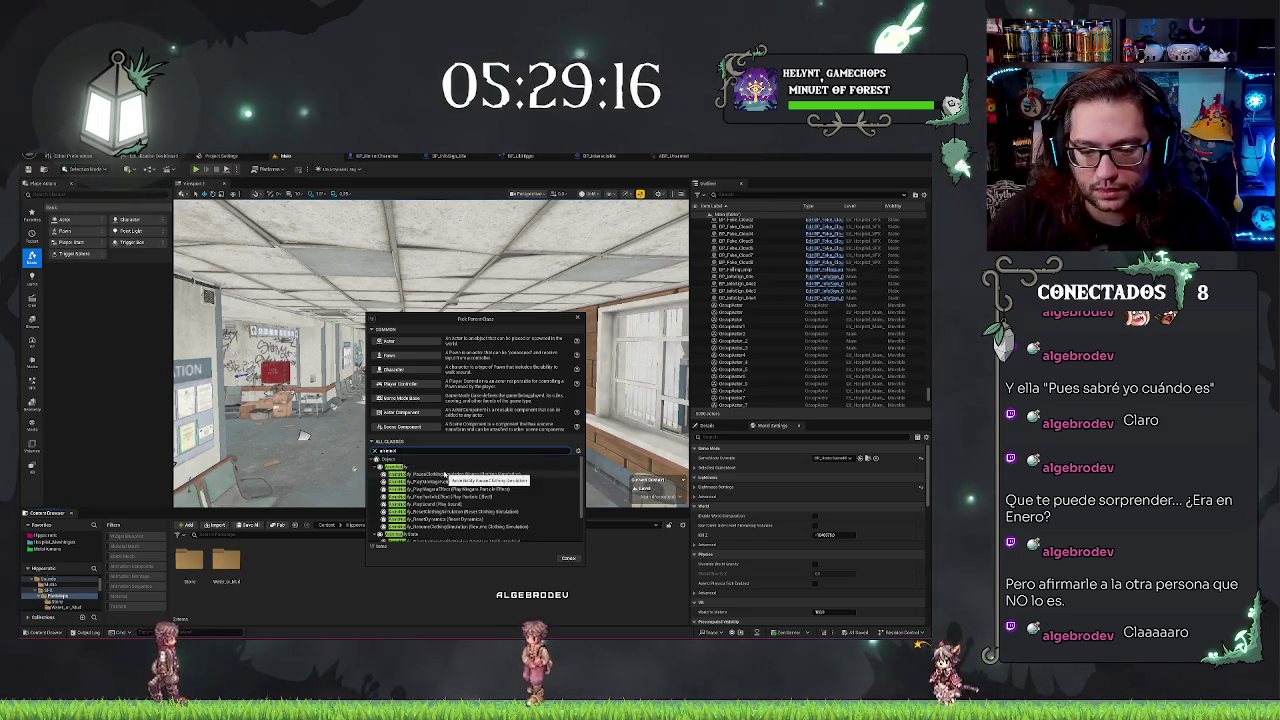
pyautogui.click(411, 468)
pyautogui.scroll(-3, 493, 521)
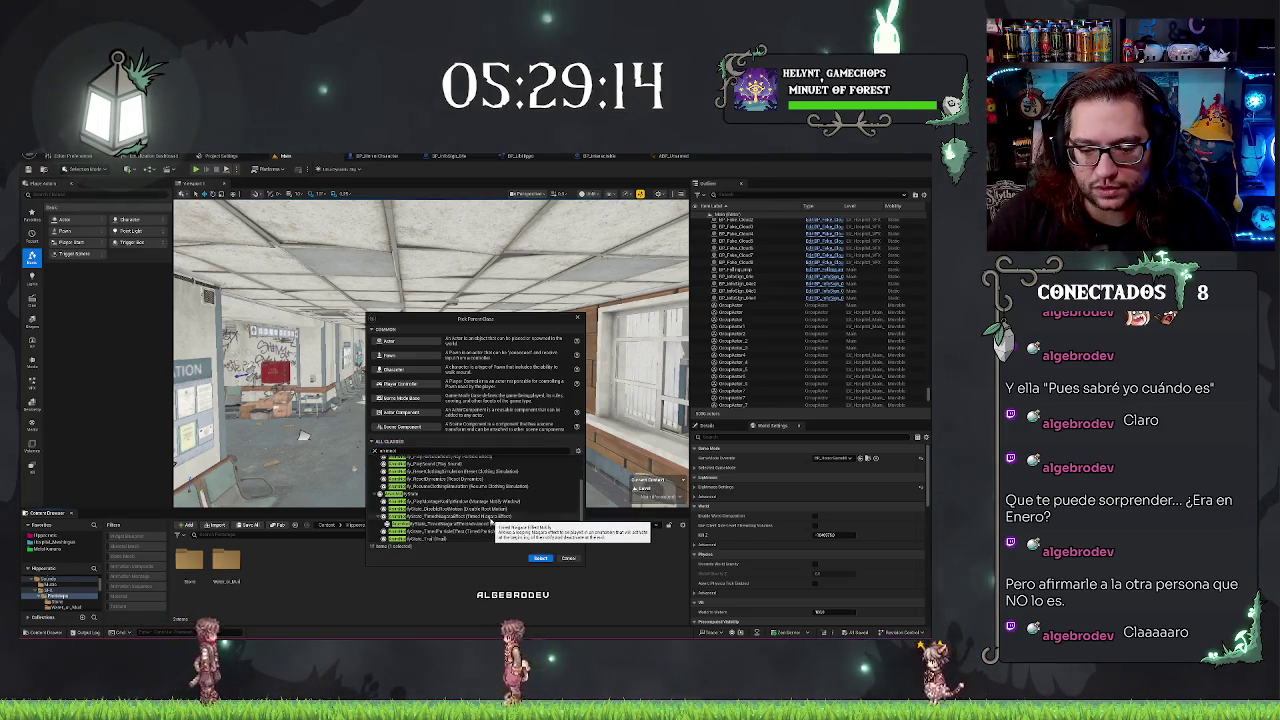
pyautogui.scroll(3, 493, 521)
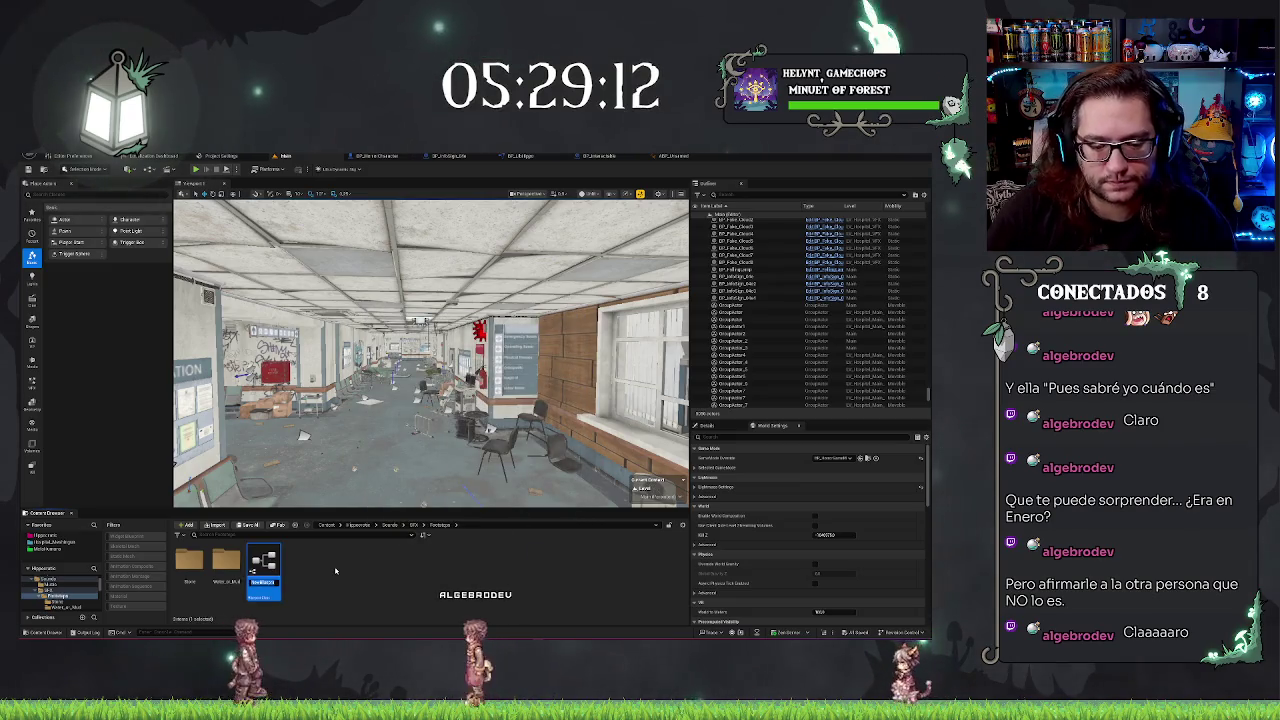
pyautogui.write('M_Fondo')
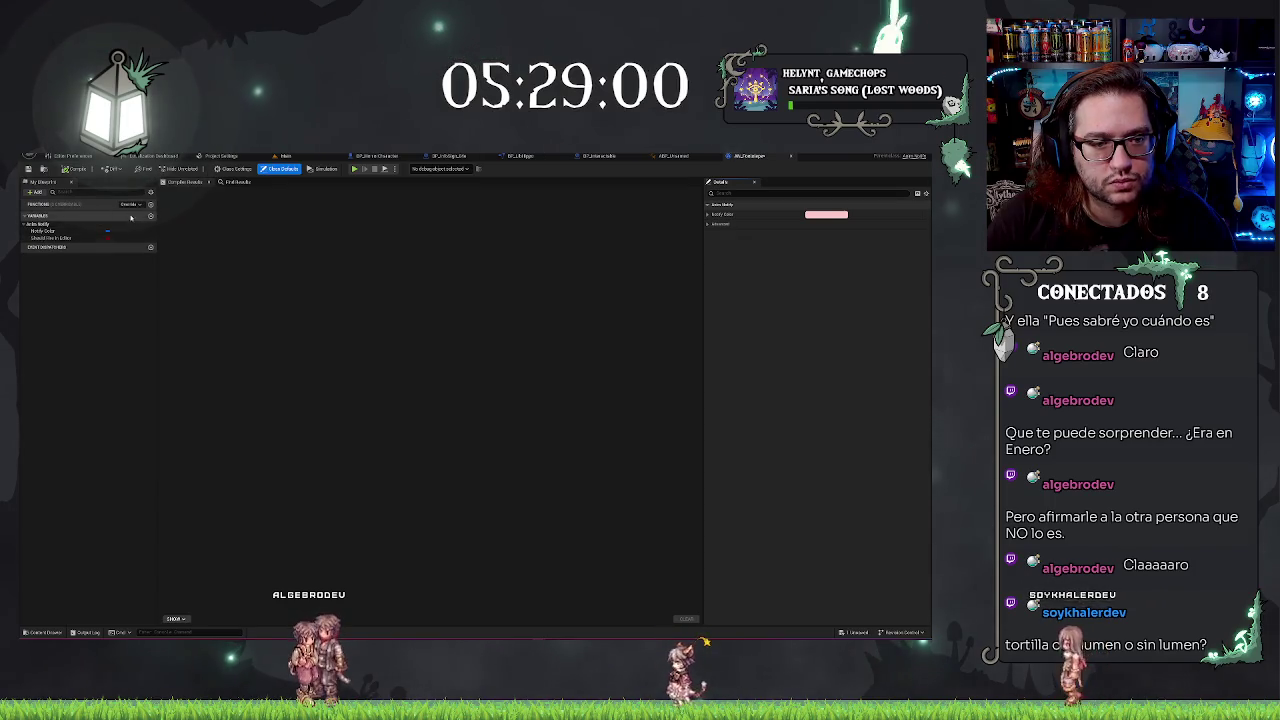
# Override the Received Notify function in AN_Footsteps
pyautogui.click(151, 204)
pyautogui.click(140, 204)
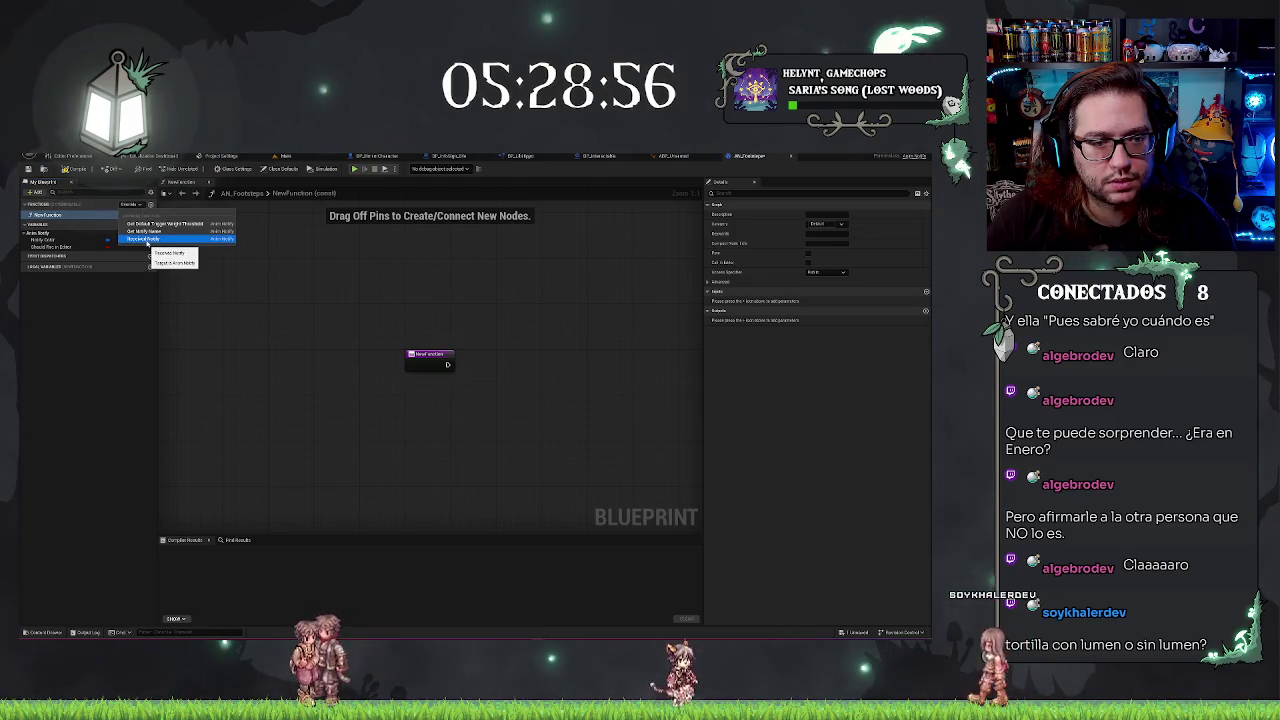
pyautogui.click(148, 240)
# Delete the unused New Function and reposition the Return Node
pyautogui.press('F2')
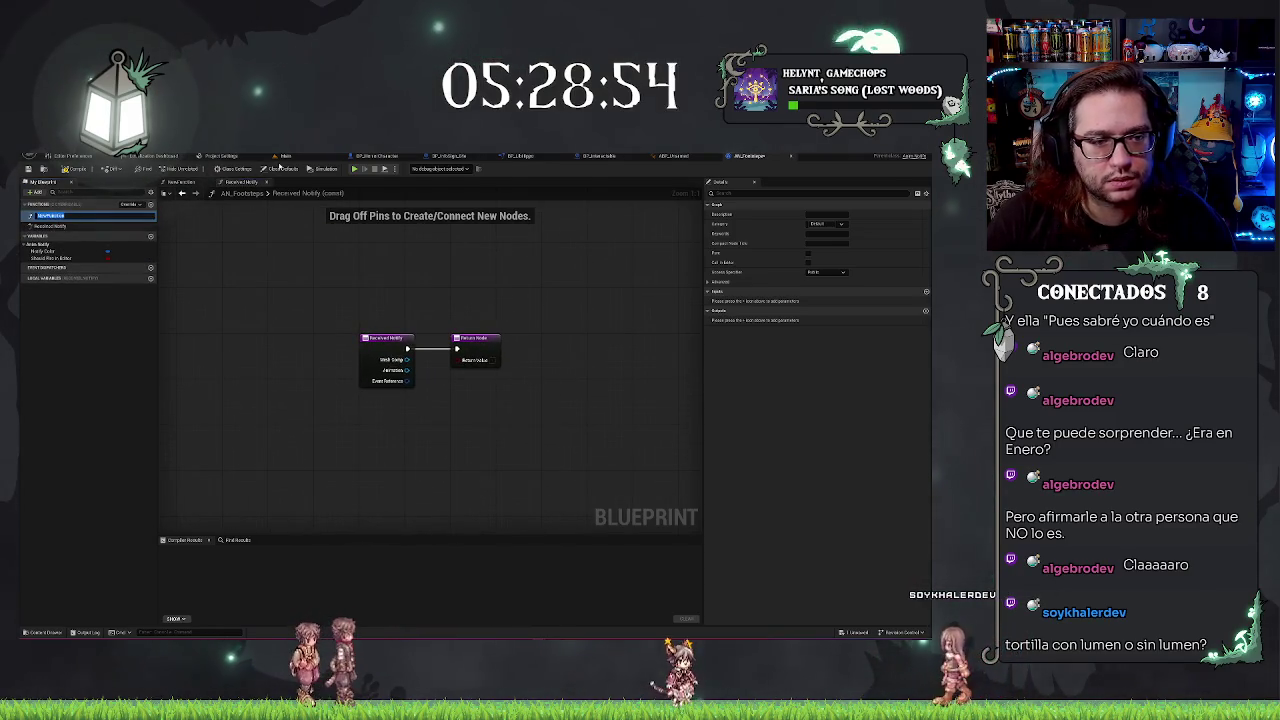
pyautogui.rightClick(50, 216)
pyautogui.click(58, 227)
pyautogui.moveTo(520, 306)
pyautogui.mouseDown()
pyautogui.moveTo(487, 405)
pyautogui.moveTo(537, 385)
pyautogui.moveTo(457, 394)
pyautogui.moveTo(386, 366)
pyautogui.mouseUp()
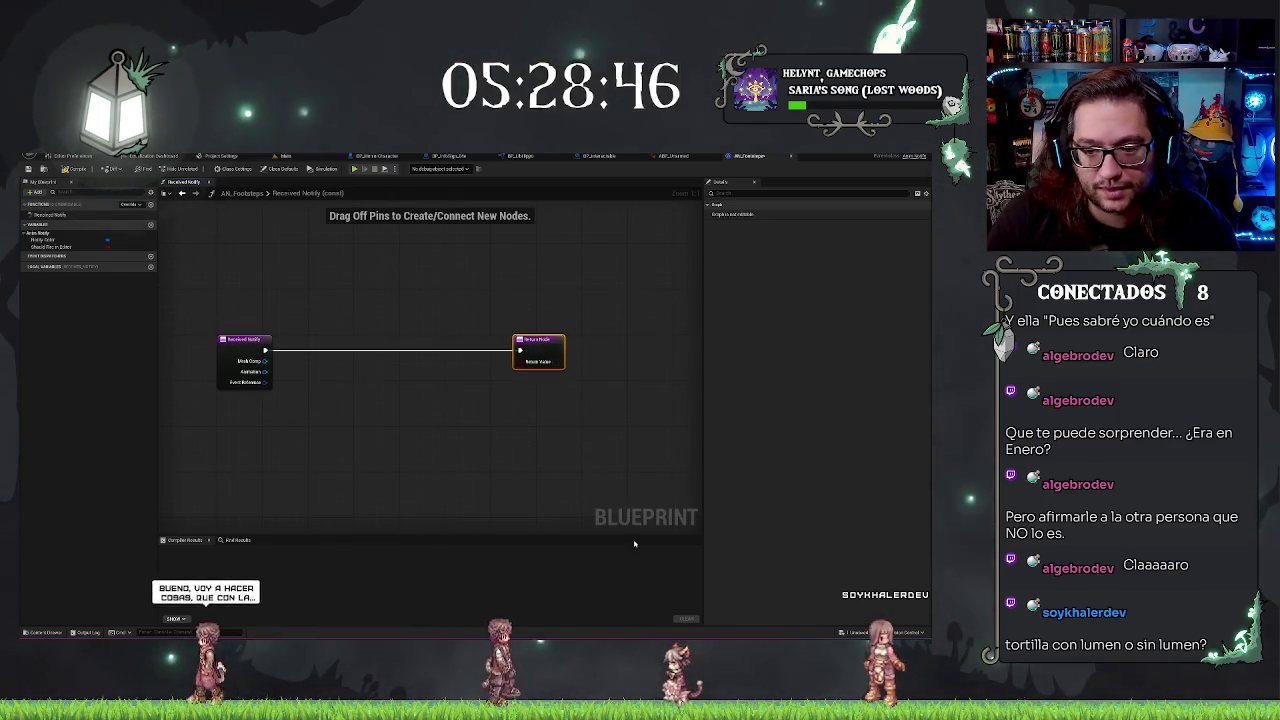
pyautogui.hotkey('ctrl', 'z')
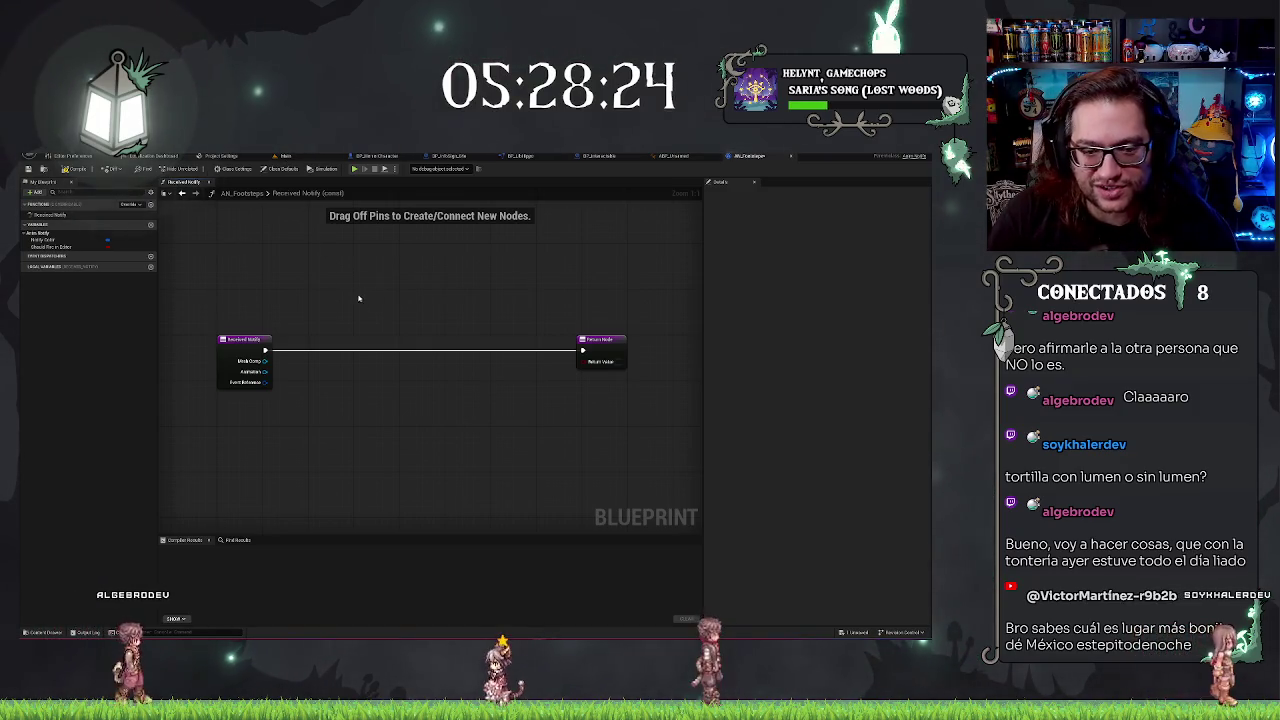
pyautogui.moveTo(358, 302); pyautogui.dragTo(459, 317)
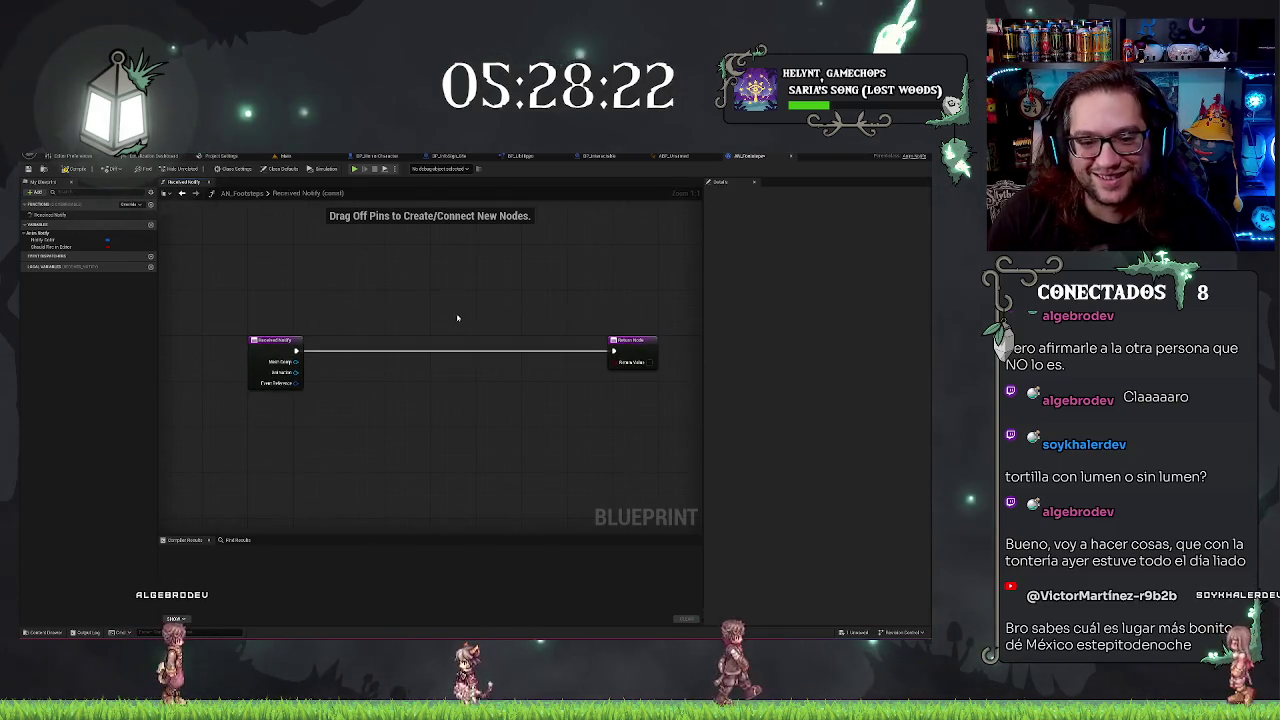
pyautogui.click(285, 156)
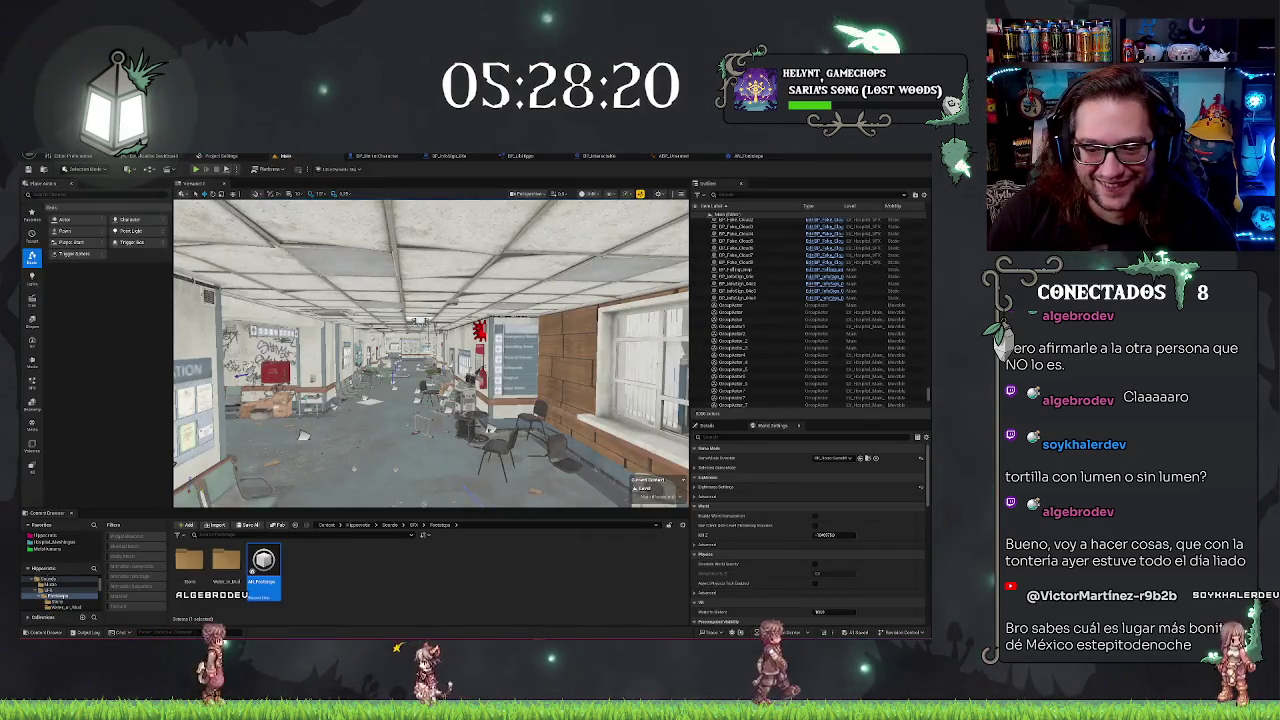
pyautogui.press('w')
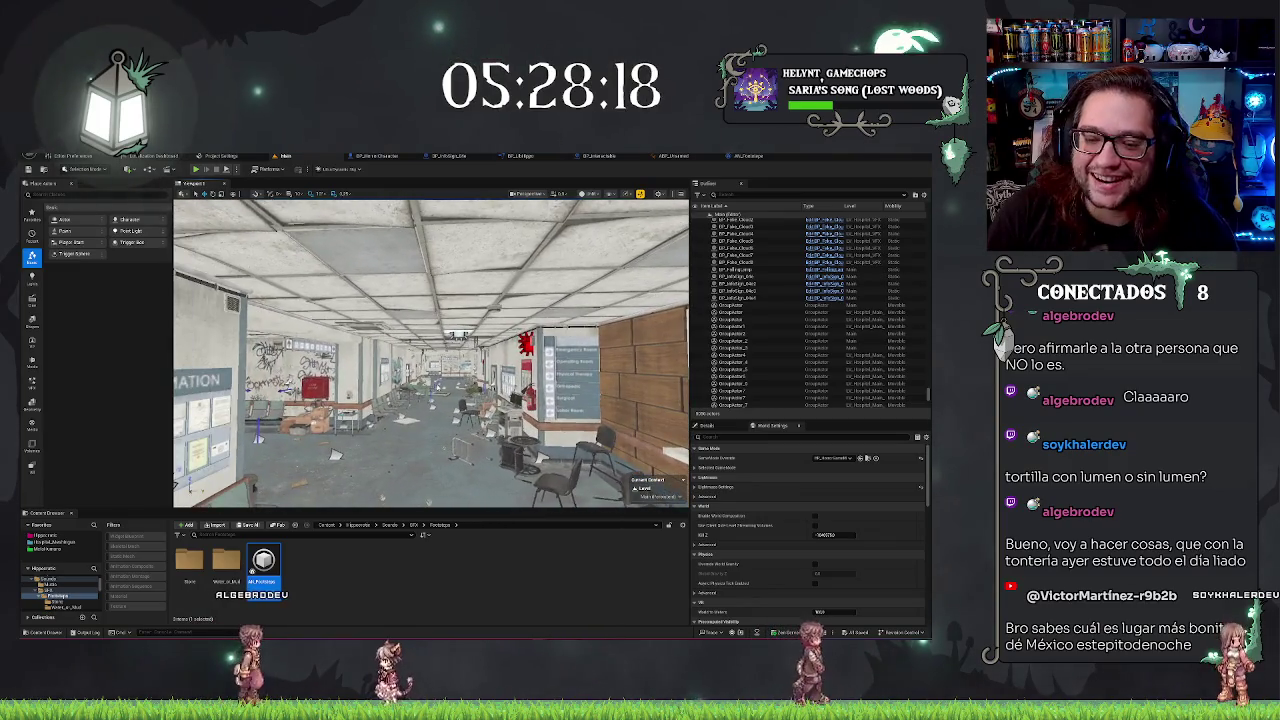
pyautogui.press('w')
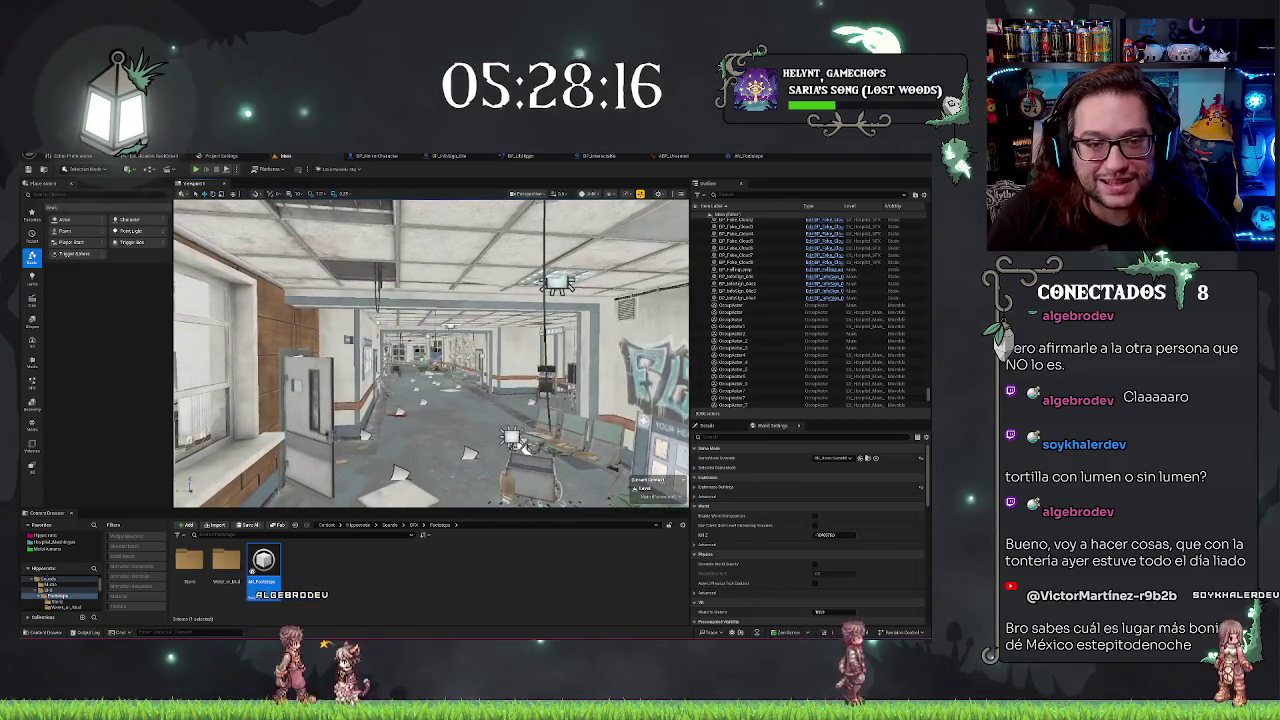
pyautogui.click(313, 572)
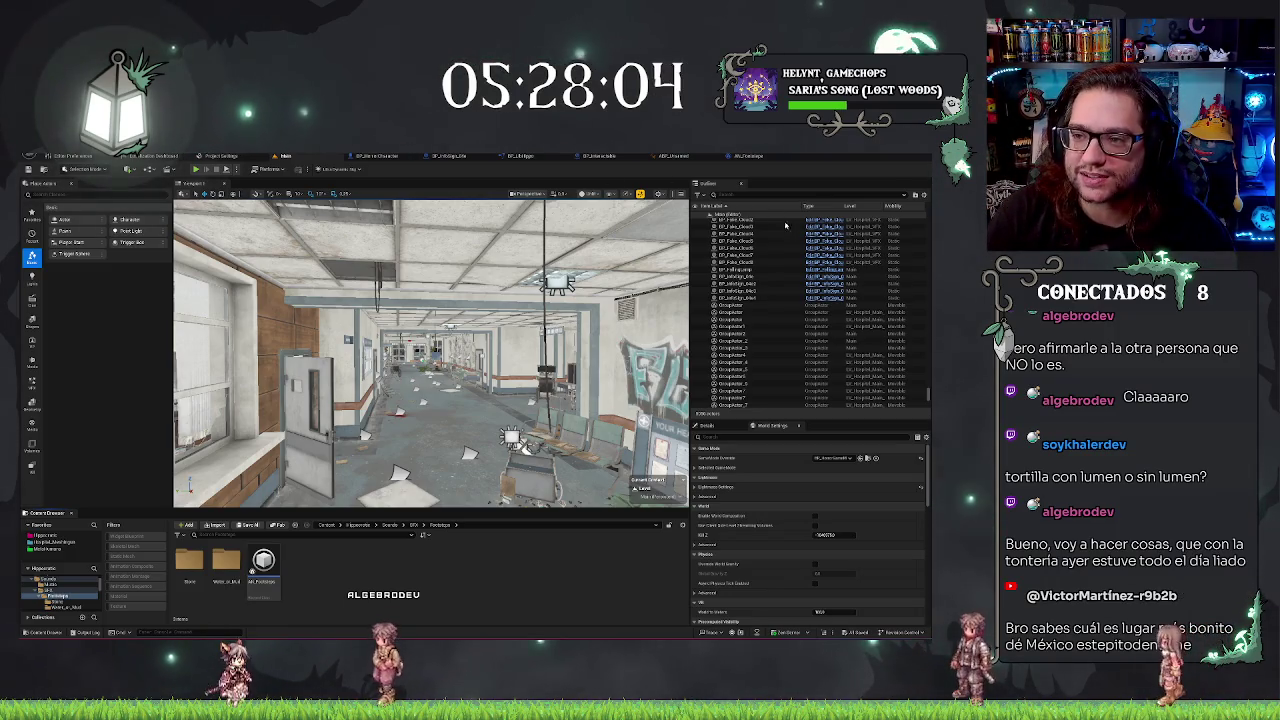
pyautogui.click(755, 157)
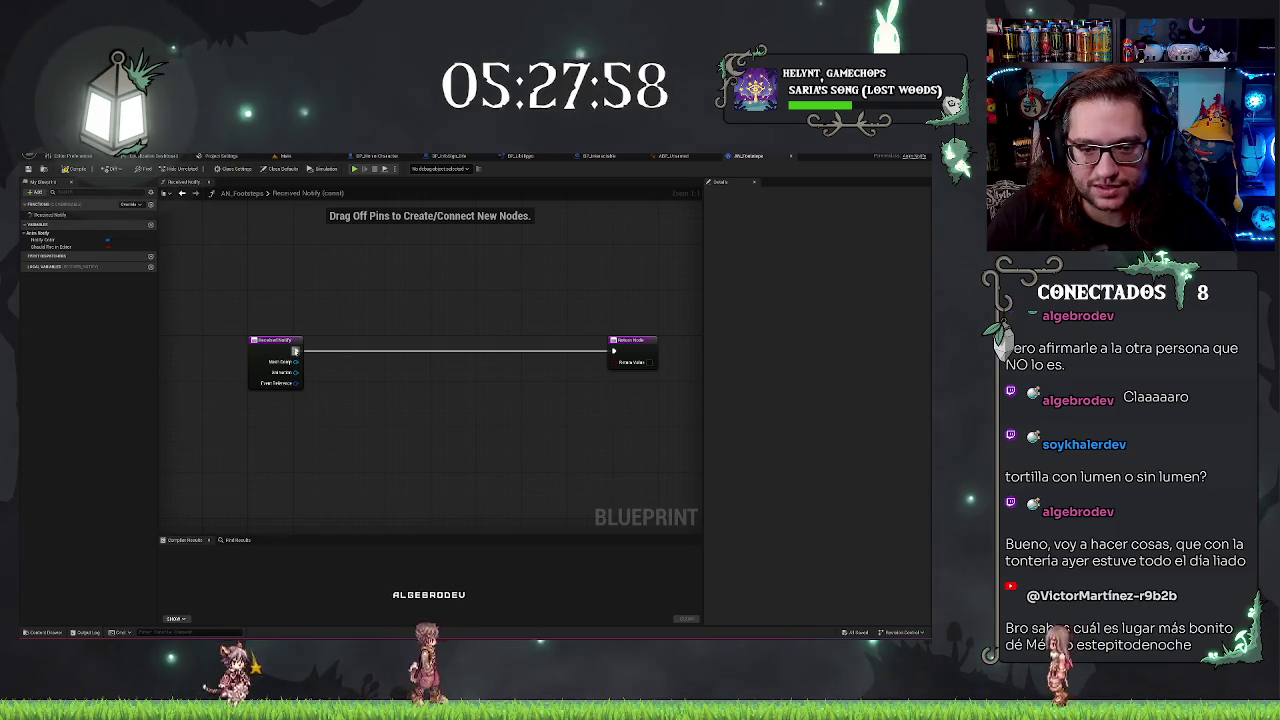
# Insert a Spawn Sound at Location node after Received Notify, then return to the level tab
pyautogui.moveTo(296, 351); pyautogui.dragTo(378, 364)
pyautogui.write('play')
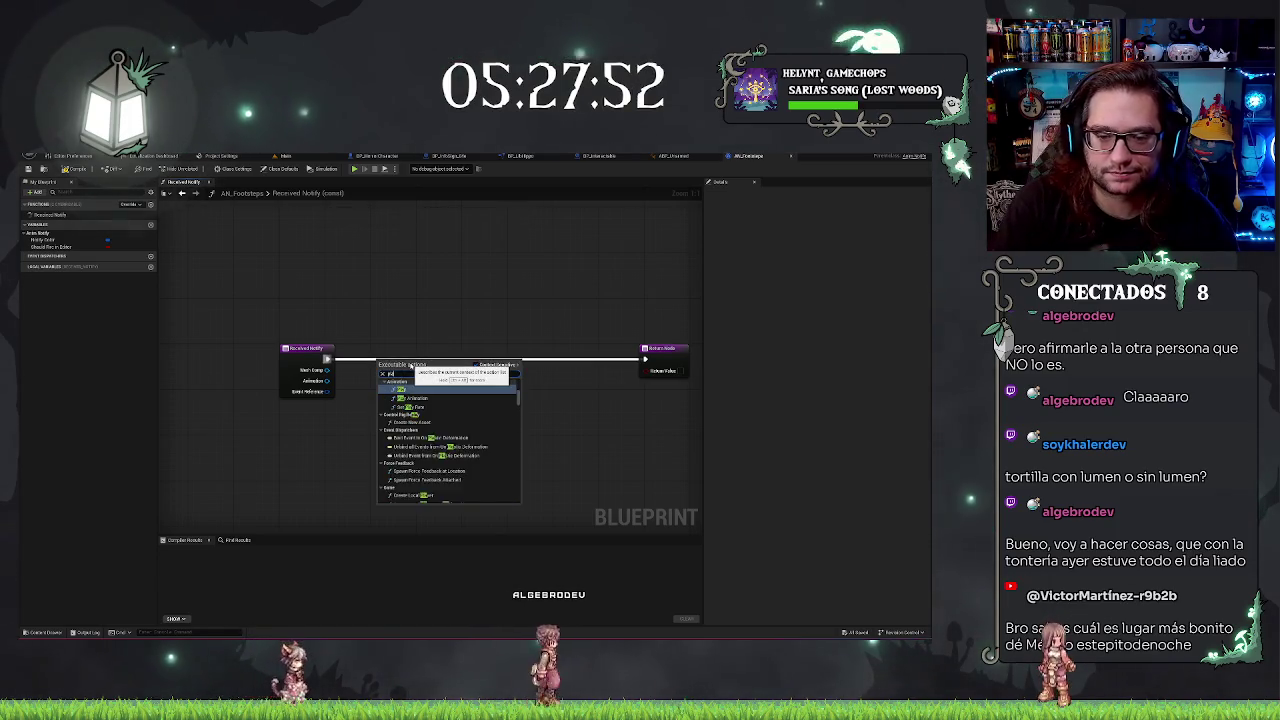
pyautogui.write(' s')
pyautogui.press('BackSpace')
pyautogui.press('BackSpace')
pyautogui.press('BackSpace')
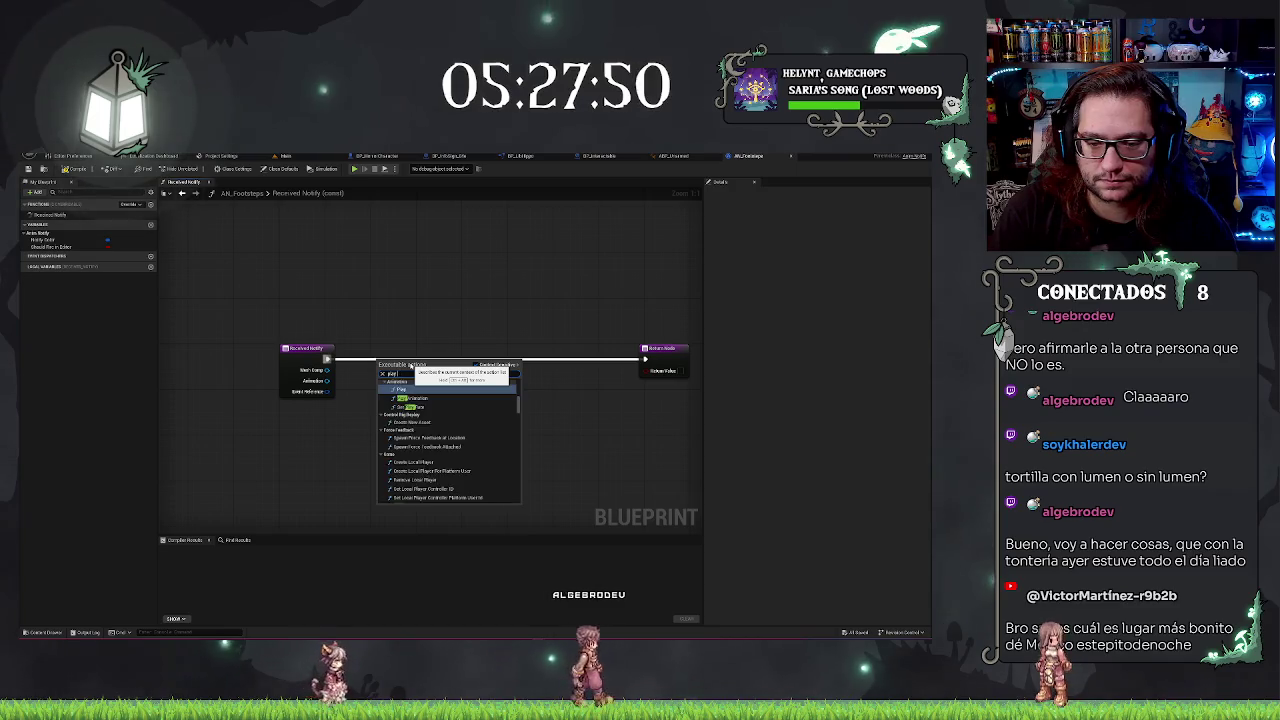
pyautogui.write('sound')
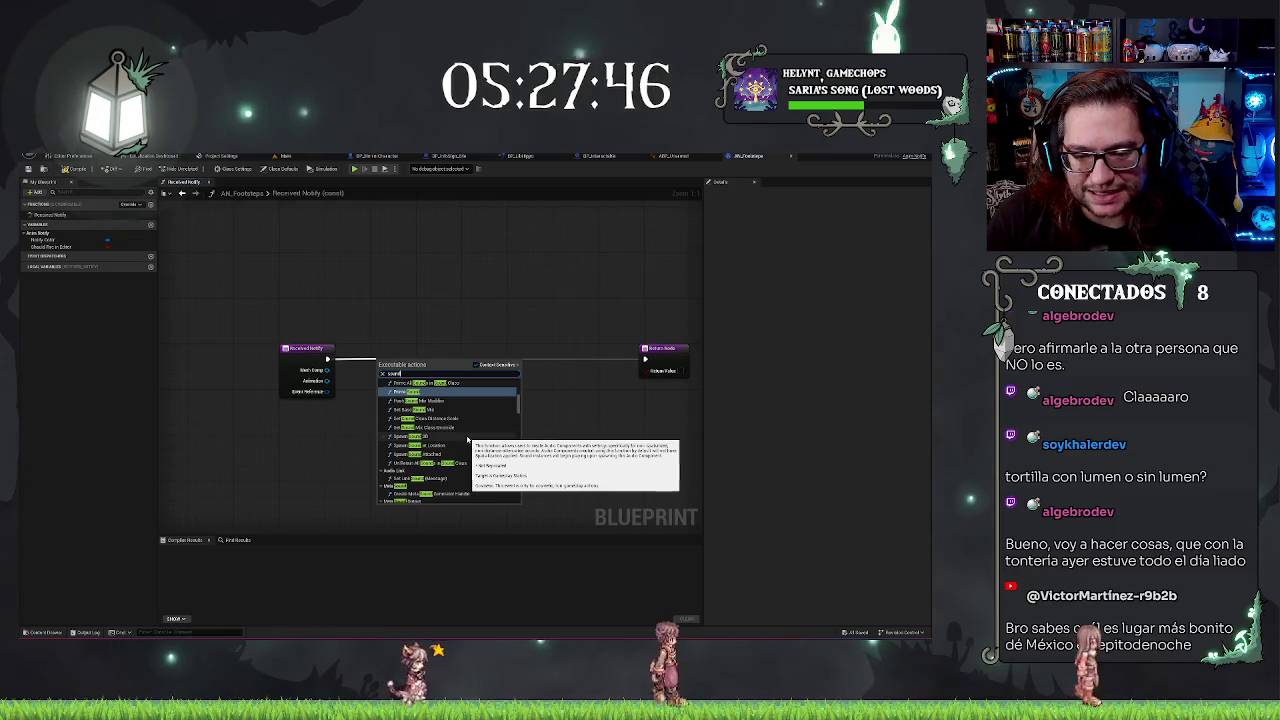
pyautogui.click(462, 446)
pyautogui.moveTo(429, 356); pyautogui.dragTo(435, 350)
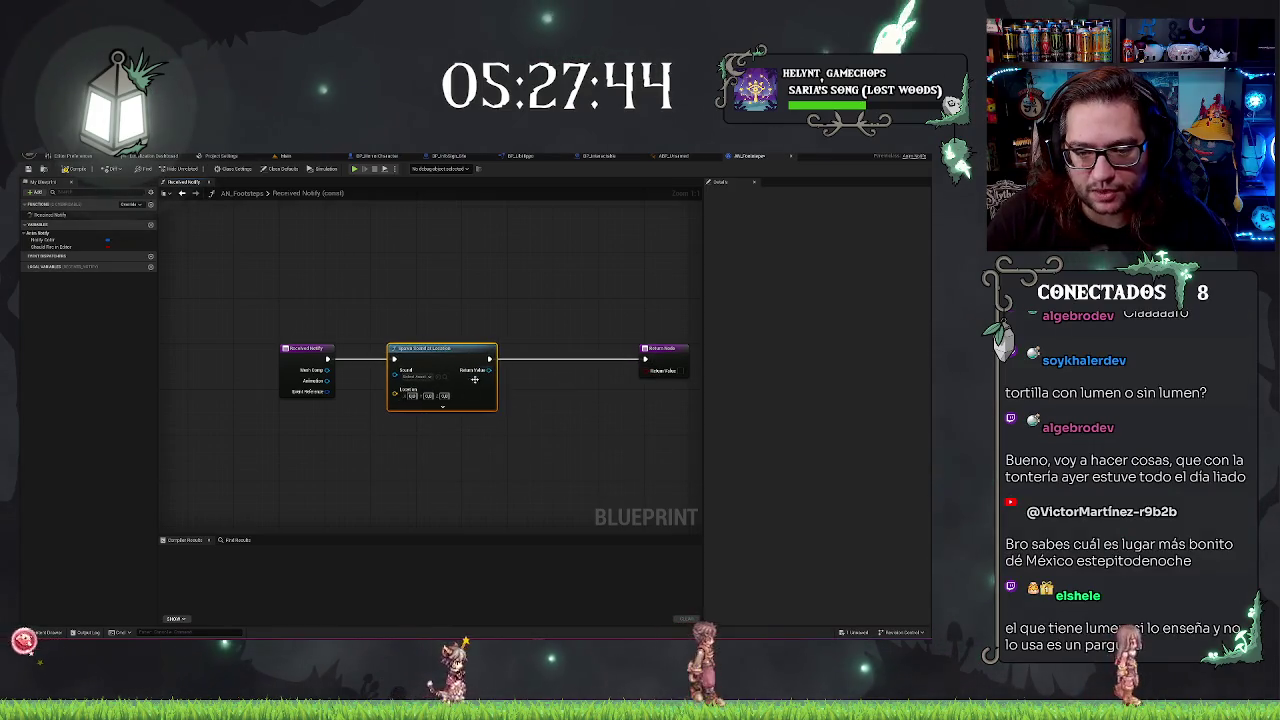
pyautogui.click(285, 156)
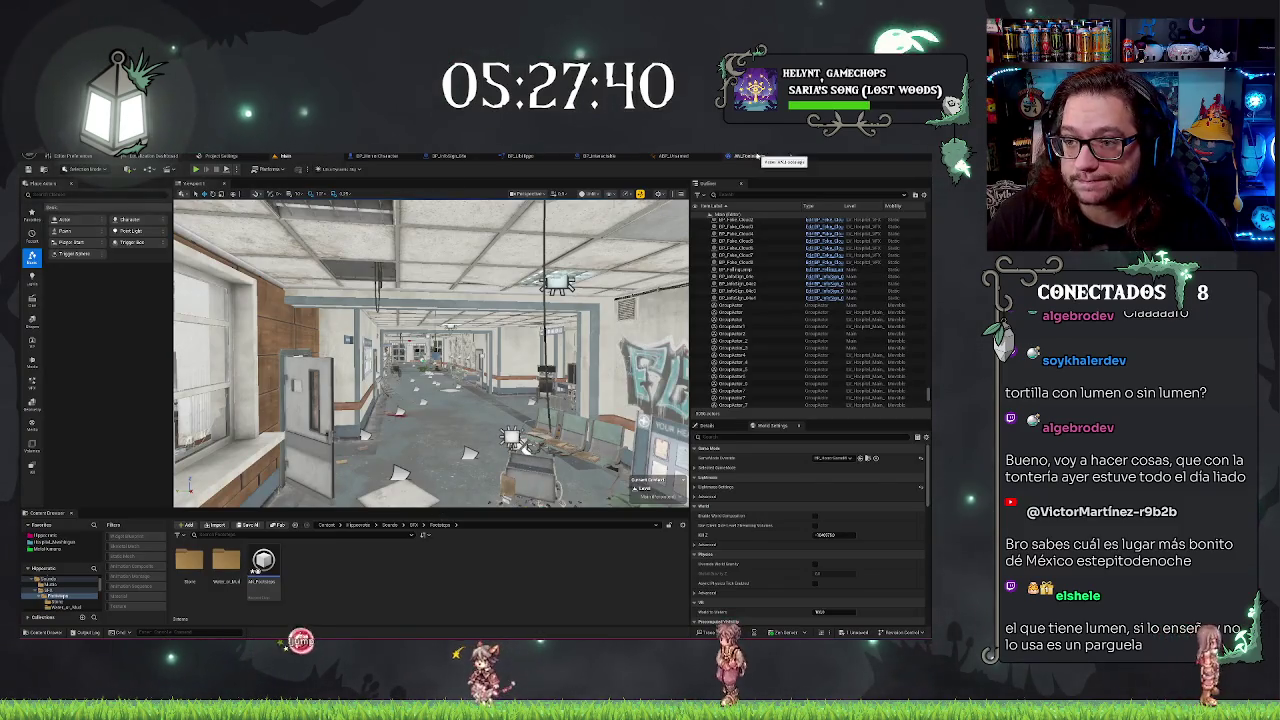
# Reopen AN_Footsteps, then switch to the horror character blueprint tab
pyautogui.doubleClick(258, 565)
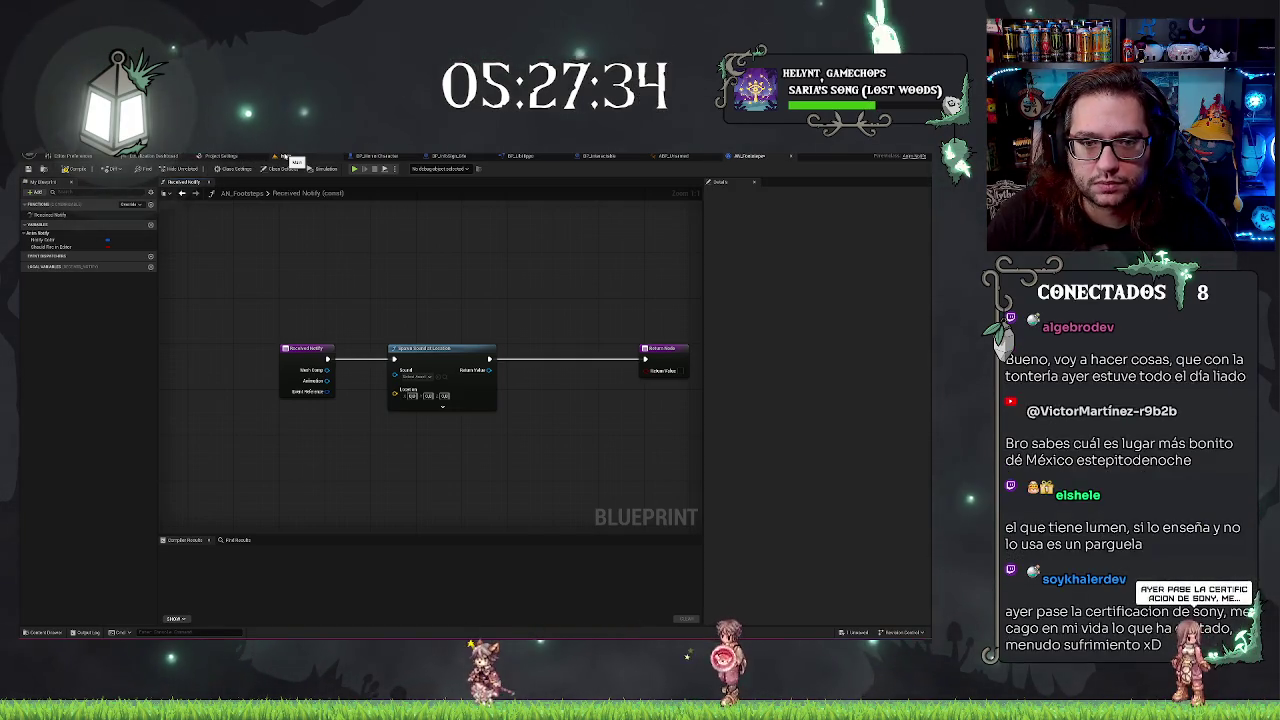
pyautogui.click(377, 156)
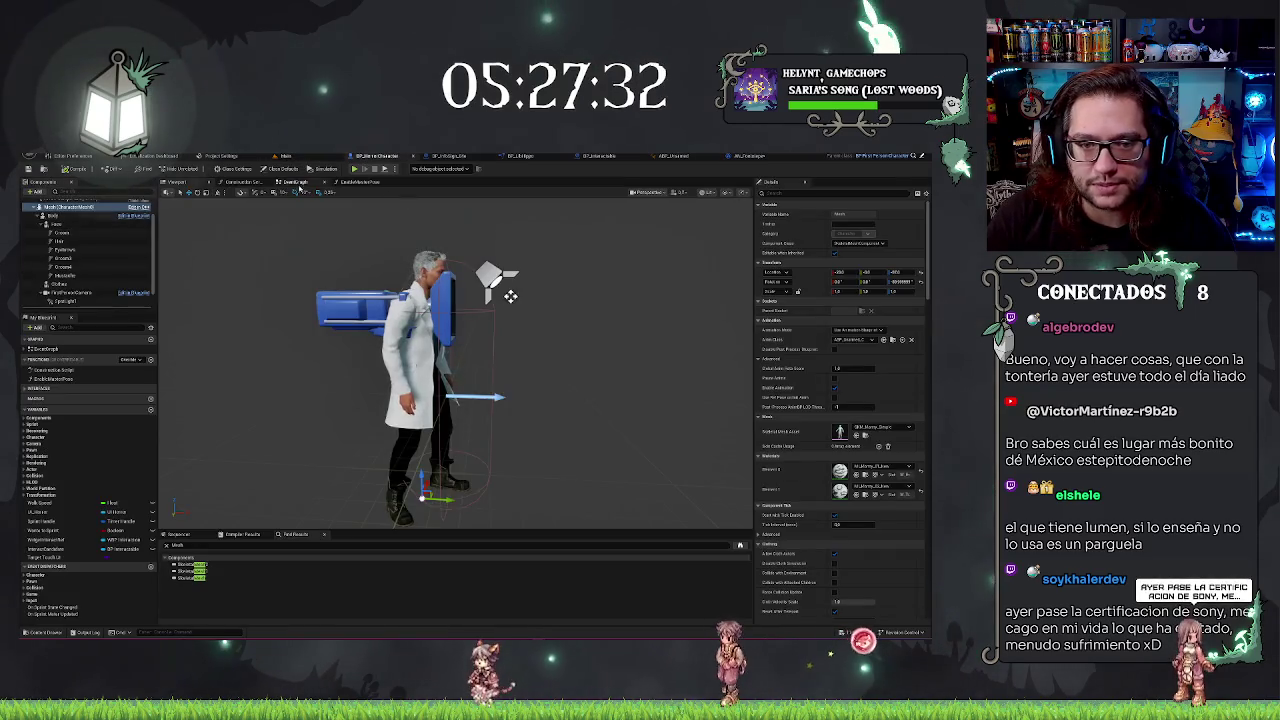
# Inspect the character's Event Graph, reviewing the walk-speed and BeginPlay timer nodes
pyautogui.click(294, 182)
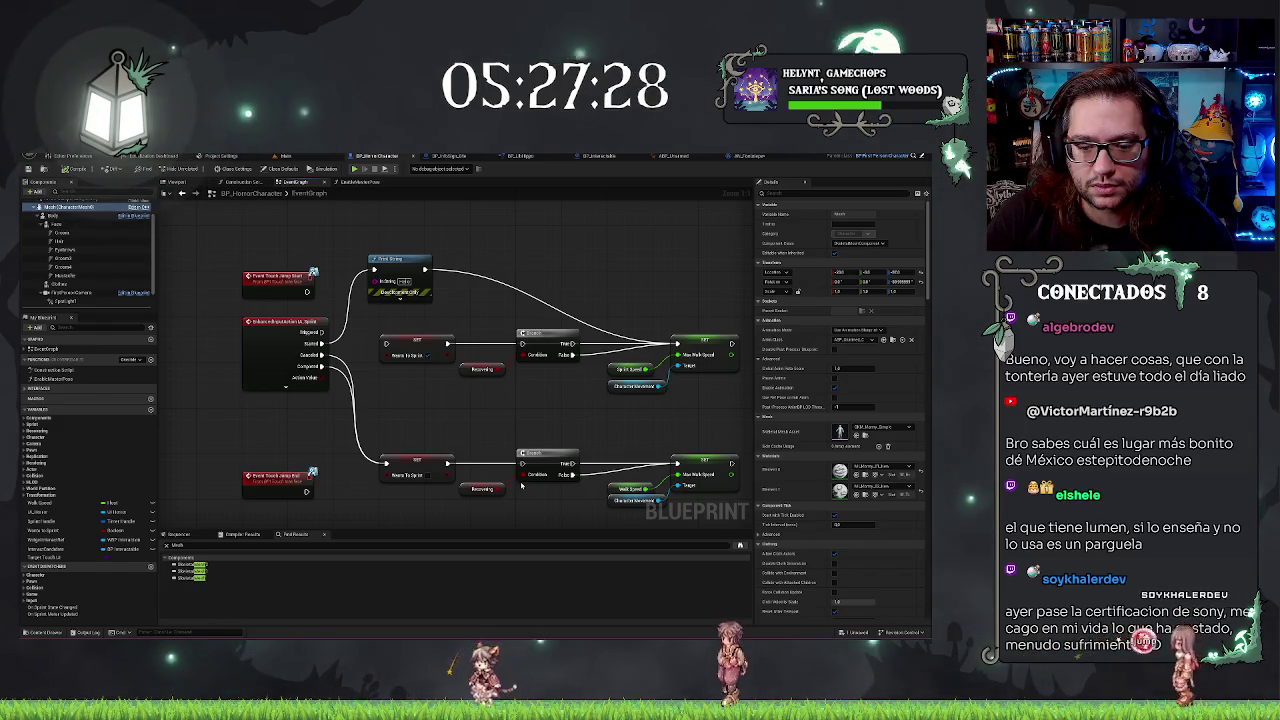
pyautogui.scroll(-2, 489, 439)
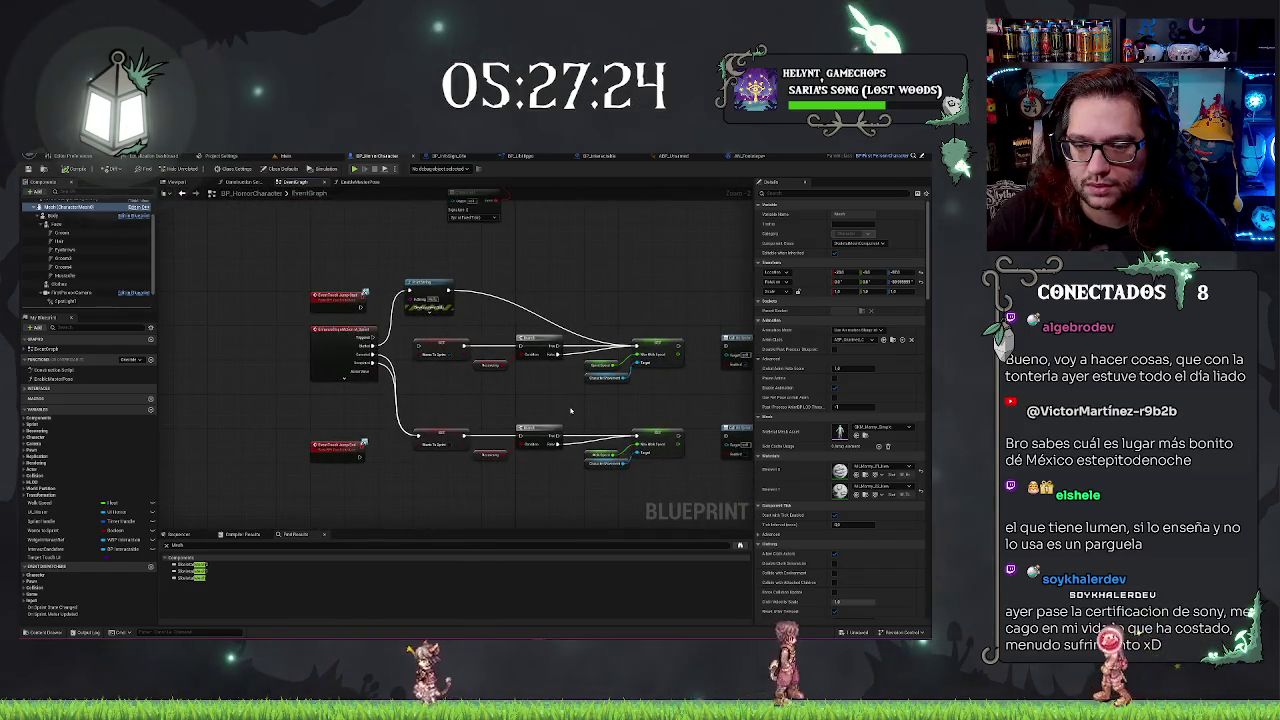
pyautogui.scroll(1, 572, 412)
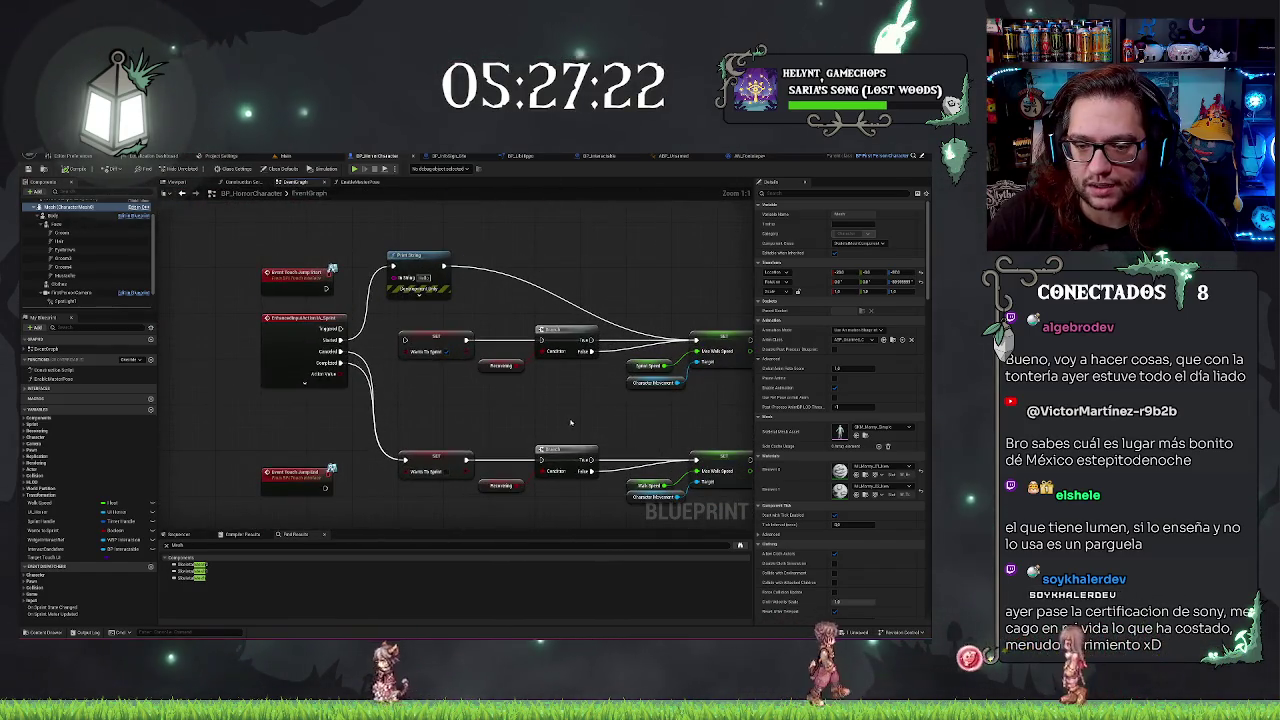
pyautogui.moveTo(341, 340); pyautogui.dragTo(405, 340)
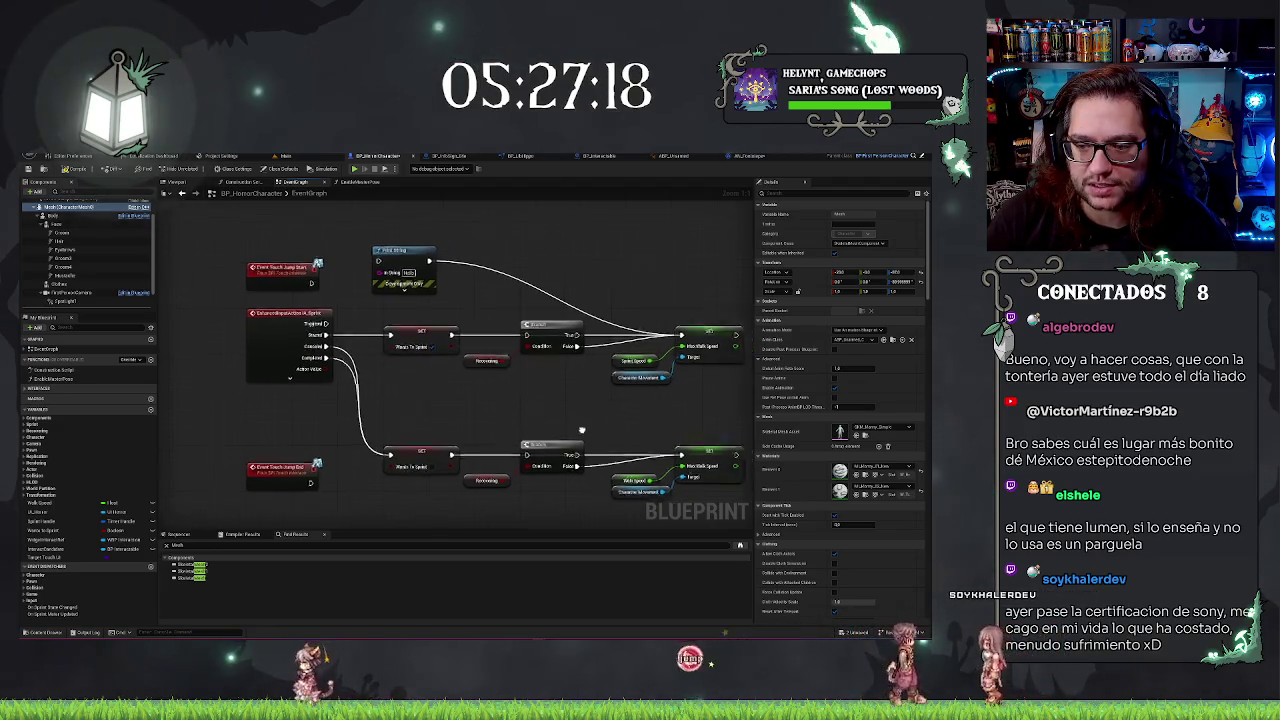
pyautogui.scroll(1, 619, 447)
pyautogui.scroll(-1, 557, 451)
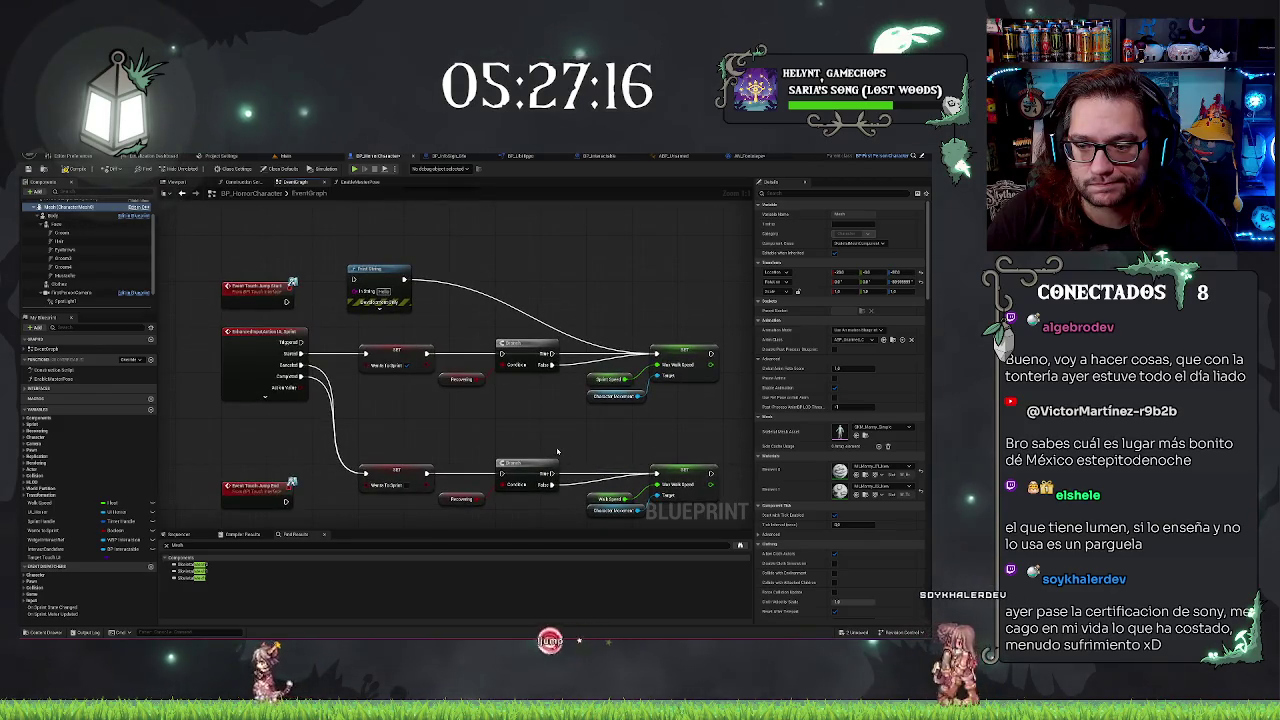
pyautogui.moveTo(557, 451); pyautogui.dragTo(572, 381)
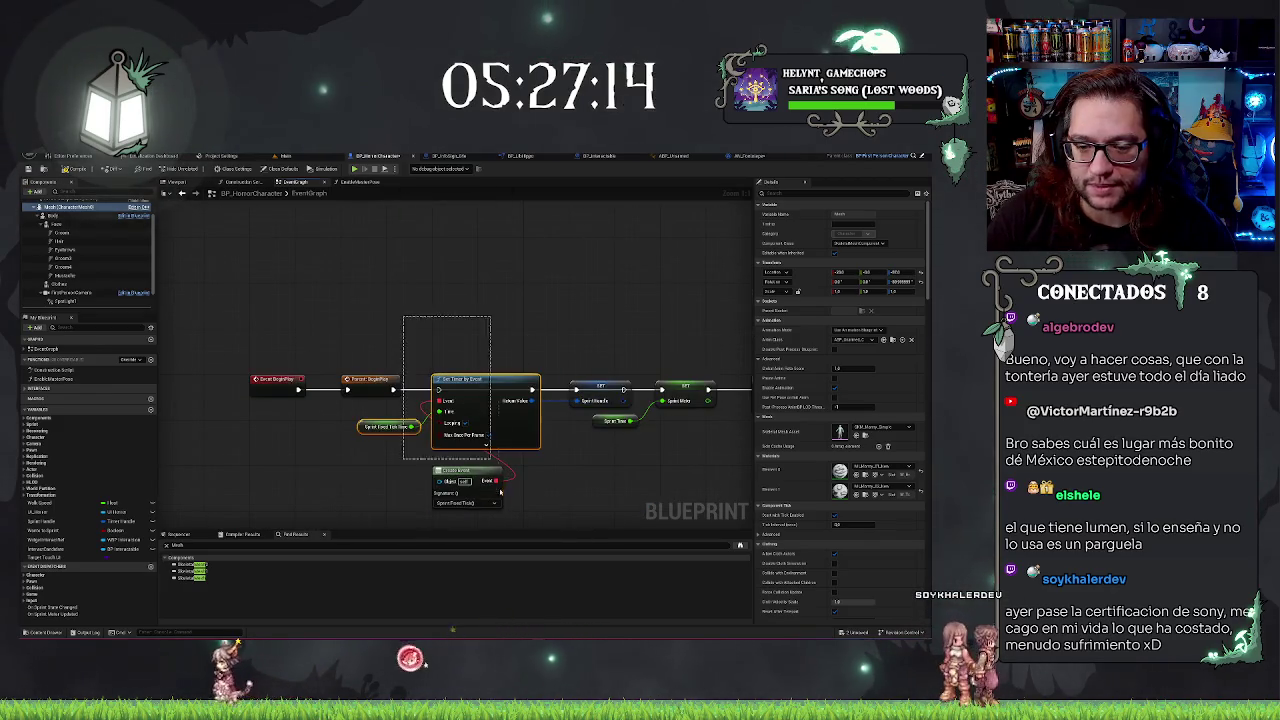
pyautogui.moveTo(448, 308); pyautogui.dragTo(420, 172)
pyautogui.moveTo(474, 258); pyautogui.dragTo(561, 273)
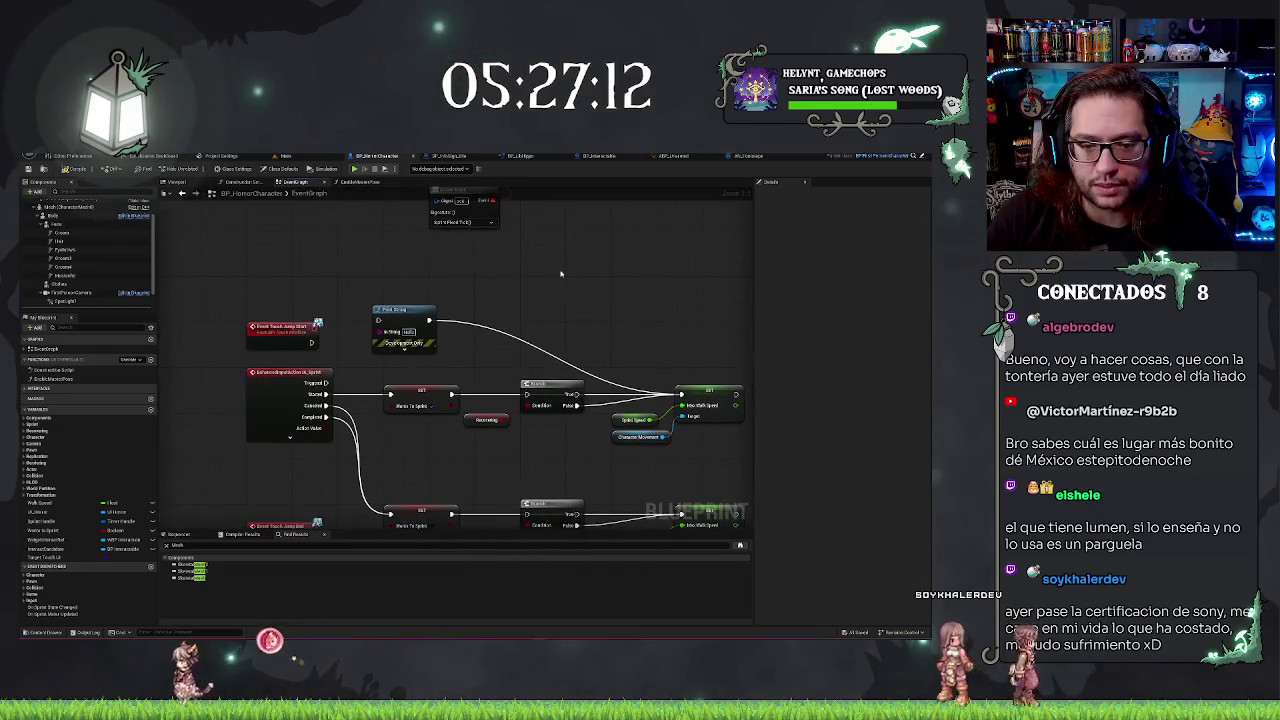
# Move between the AN_Footsteps and character tabs, then add a new function in BP_LibHippo
pyautogui.click(749, 156)
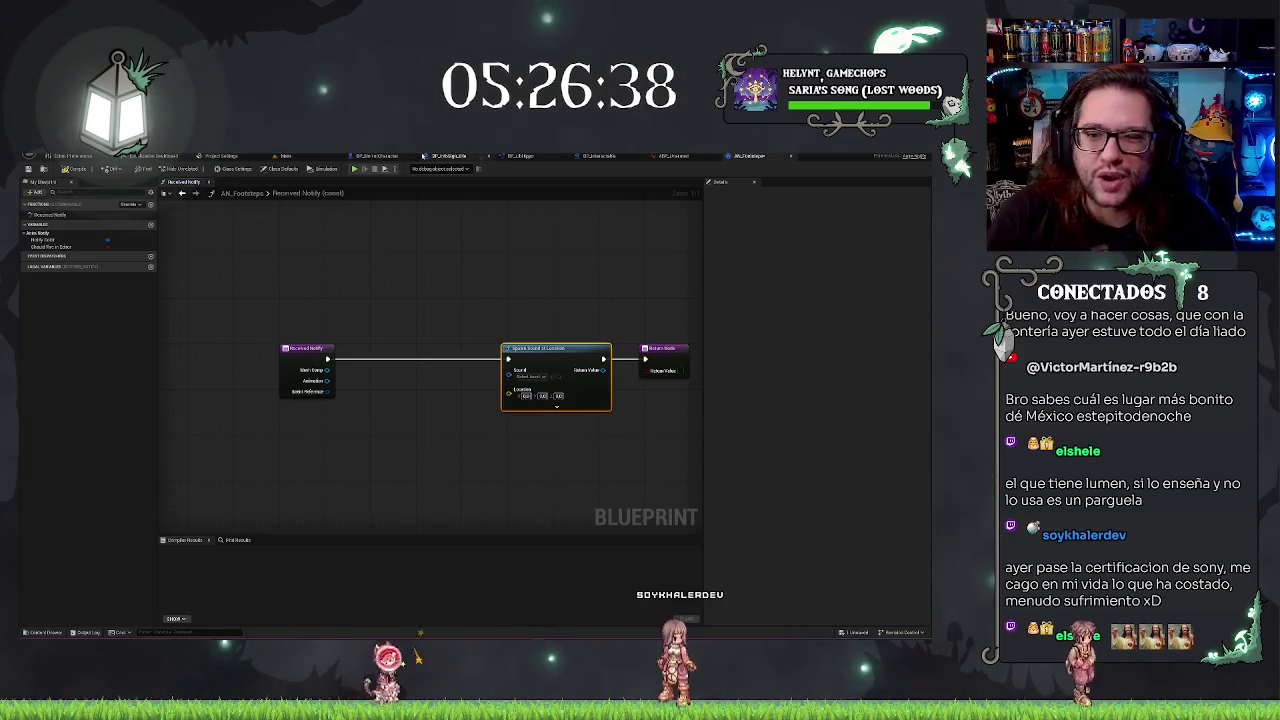
pyautogui.click(397, 157)
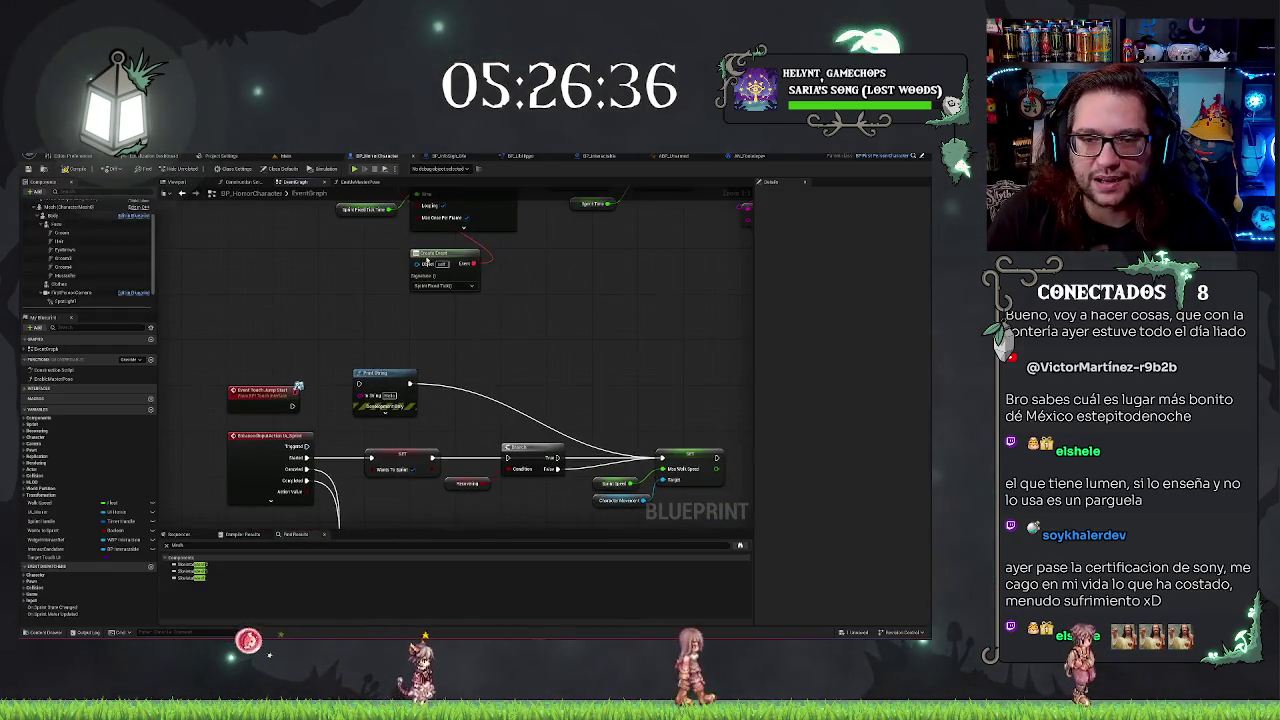
pyautogui.click(536, 158)
pyautogui.click(150, 204)
pyautogui.write('SetPlayer')
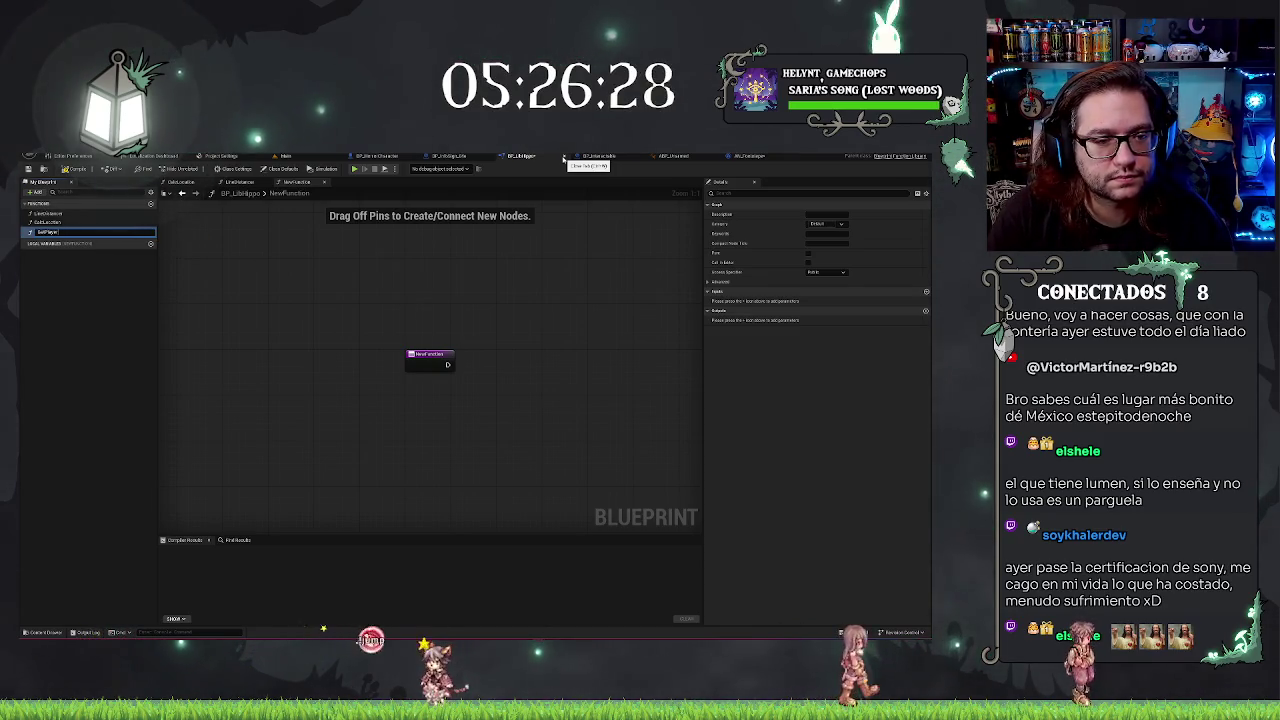
# Name the function GetPlayer and give it a 'Player' output of type BP Horror Character reference
pyautogui.press('Return')
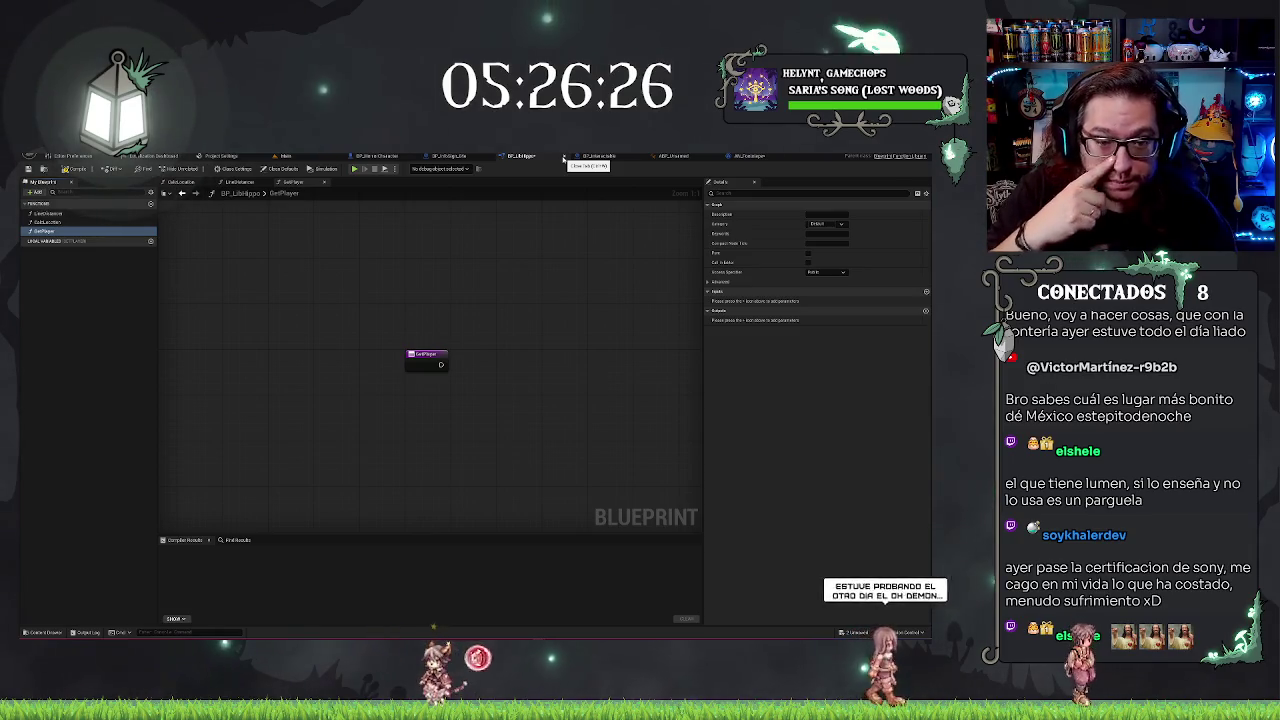
pyautogui.click(925, 311)
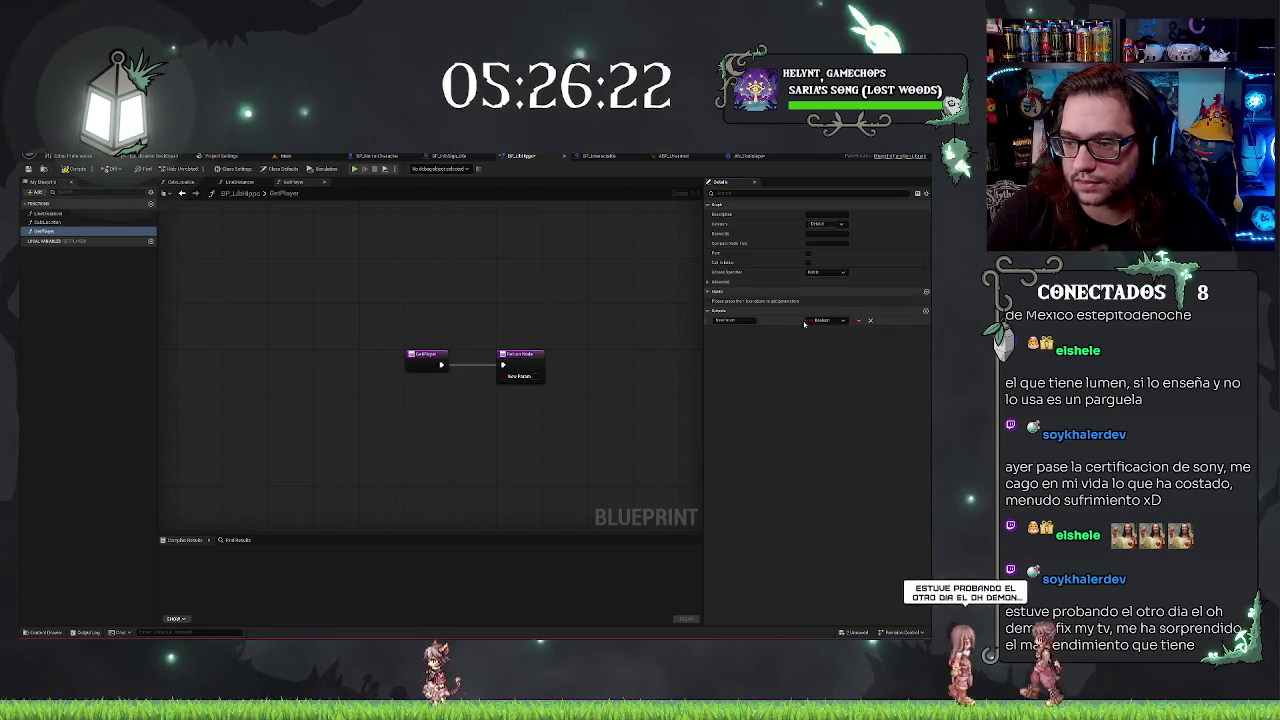
pyautogui.click(829, 321)
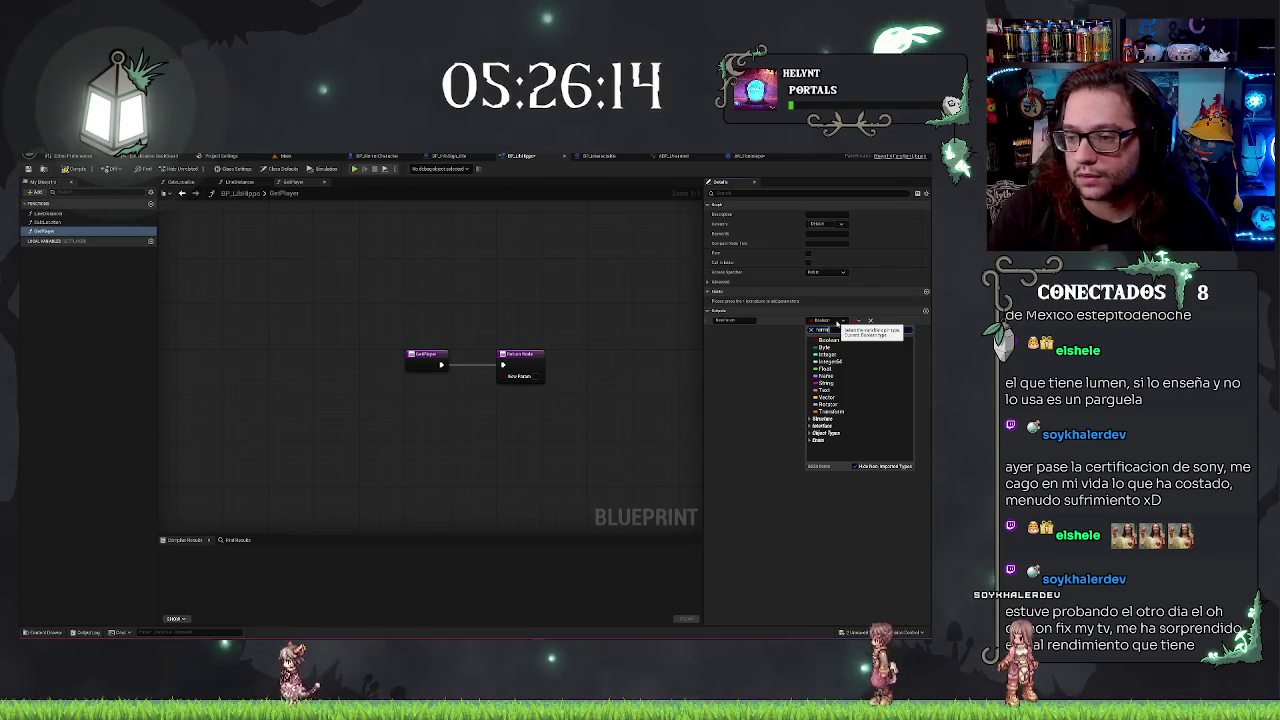
pyautogui.write('horrorchara')
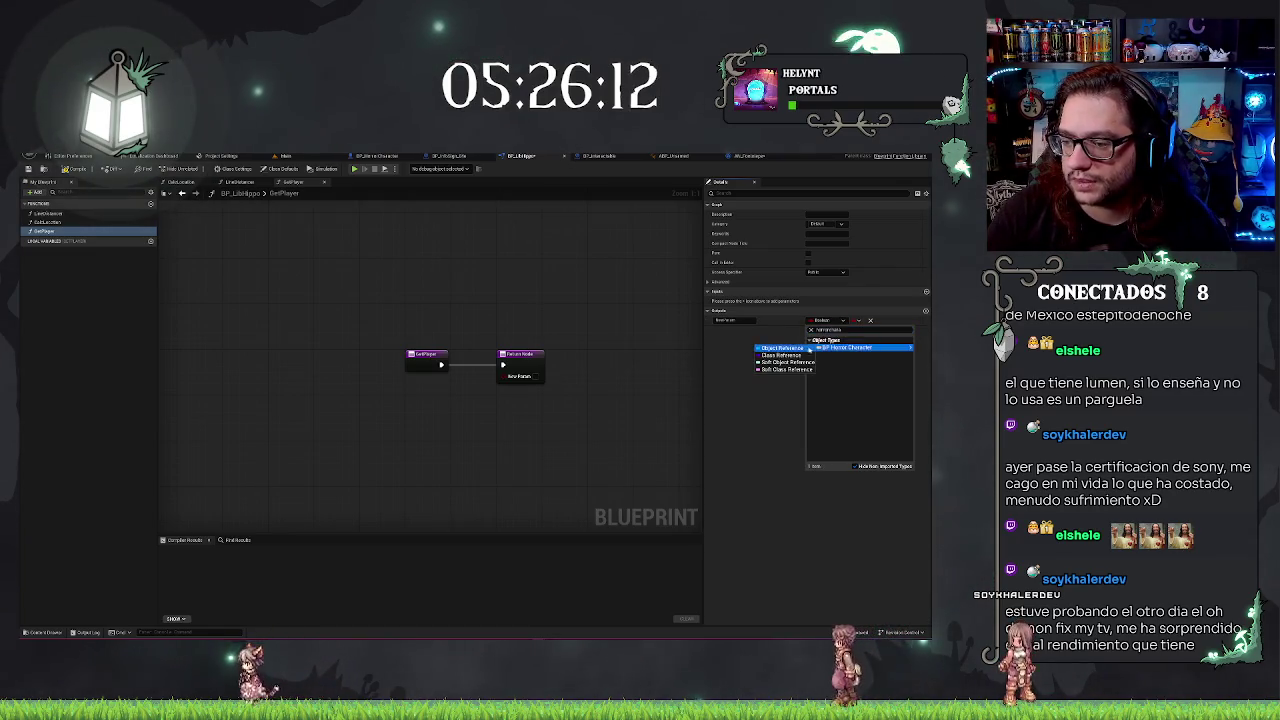
pyautogui.click(795, 348)
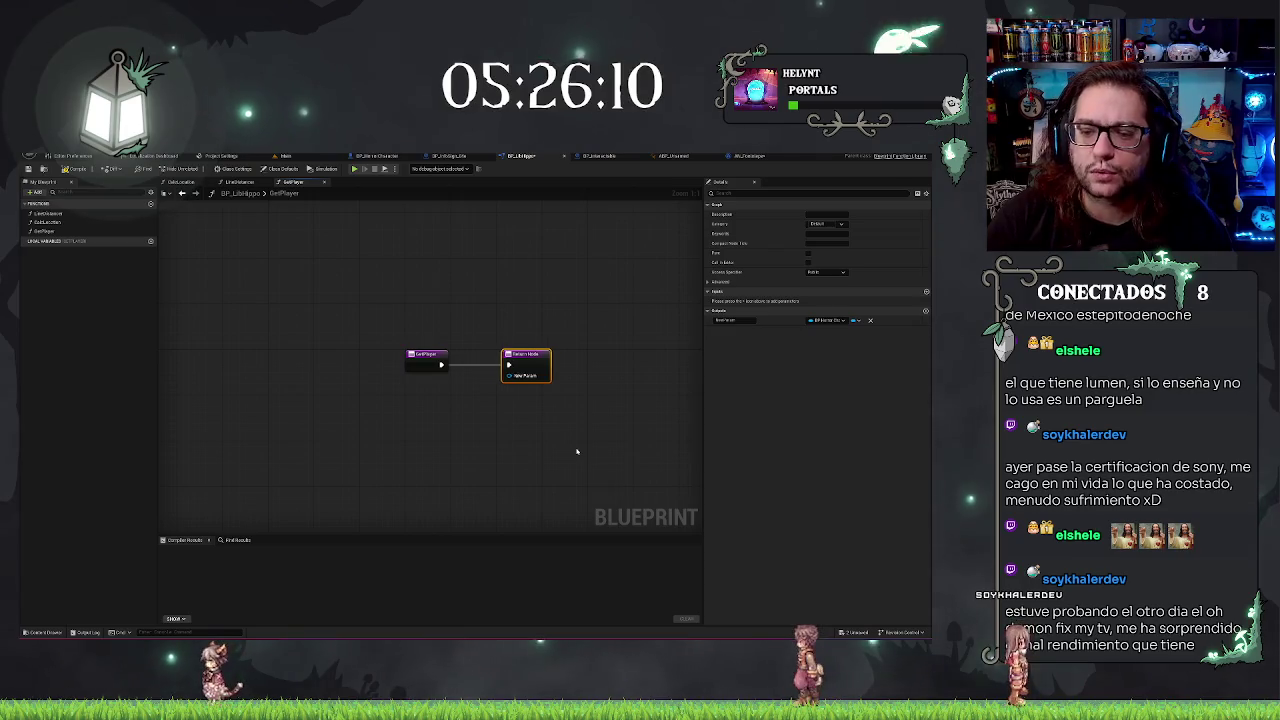
pyautogui.moveTo(520, 356); pyautogui.dragTo(589, 356)
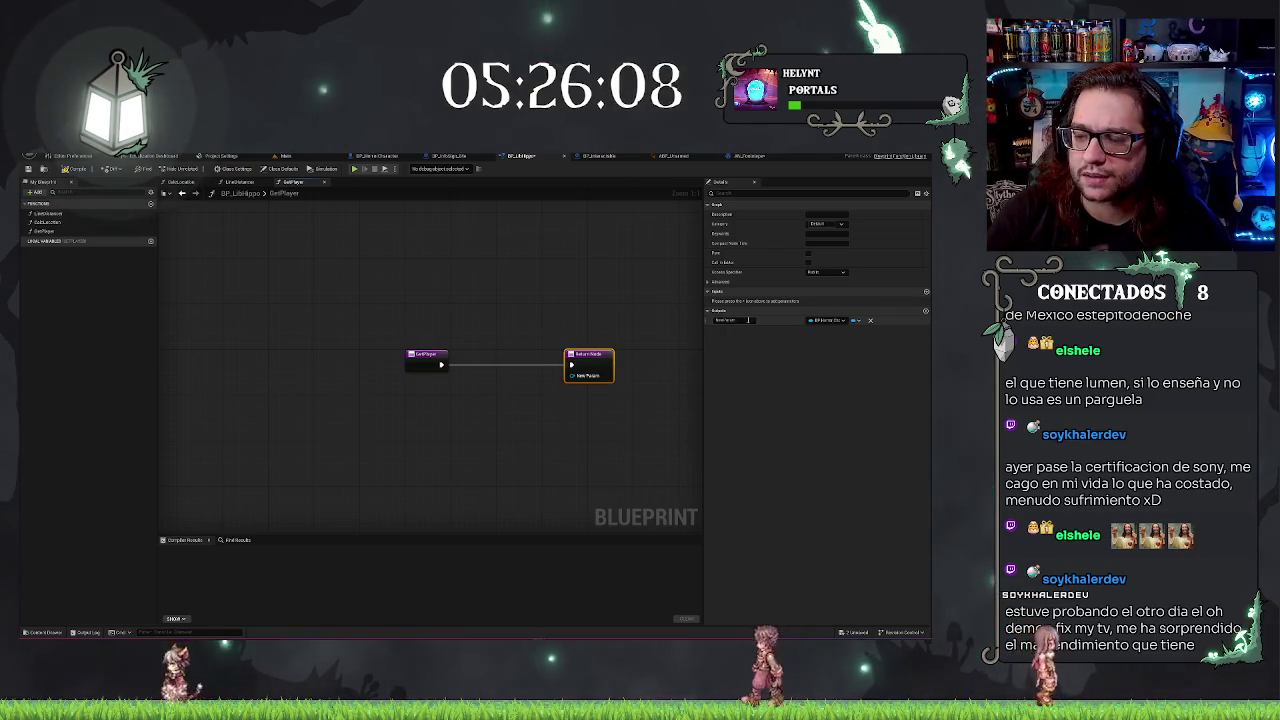
pyautogui.write('Pla')
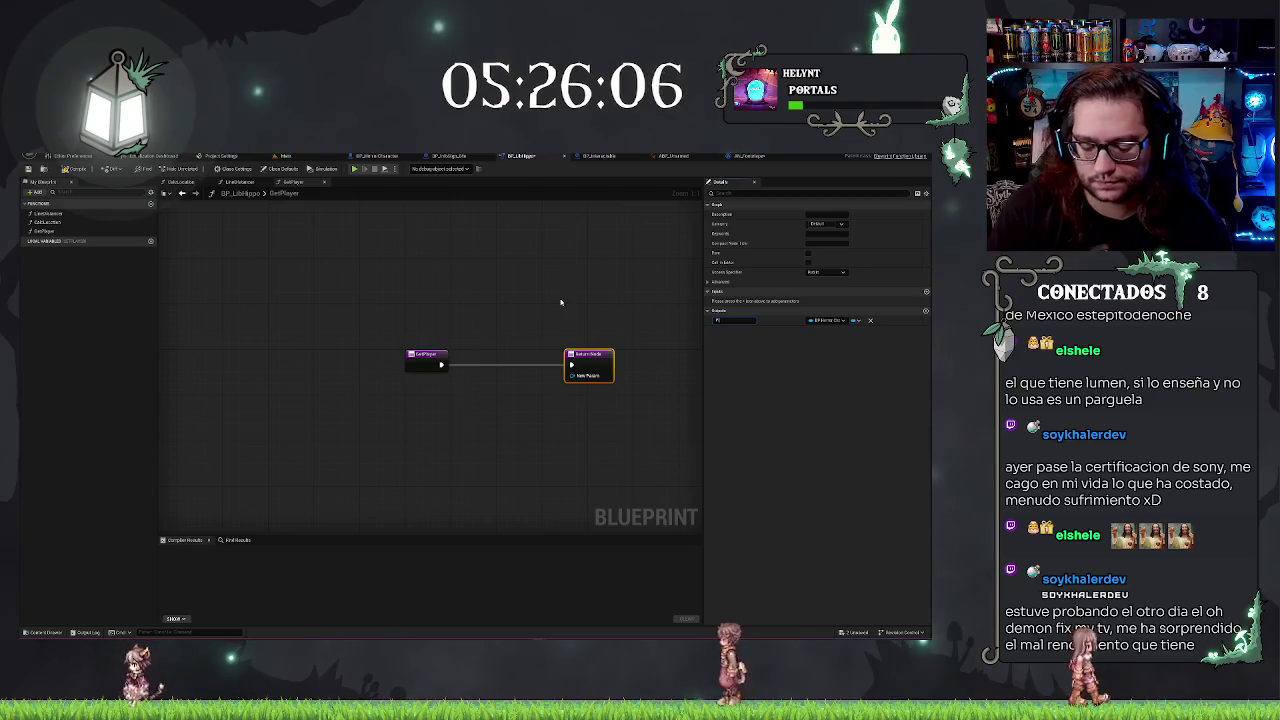
pyautogui.write('yer')
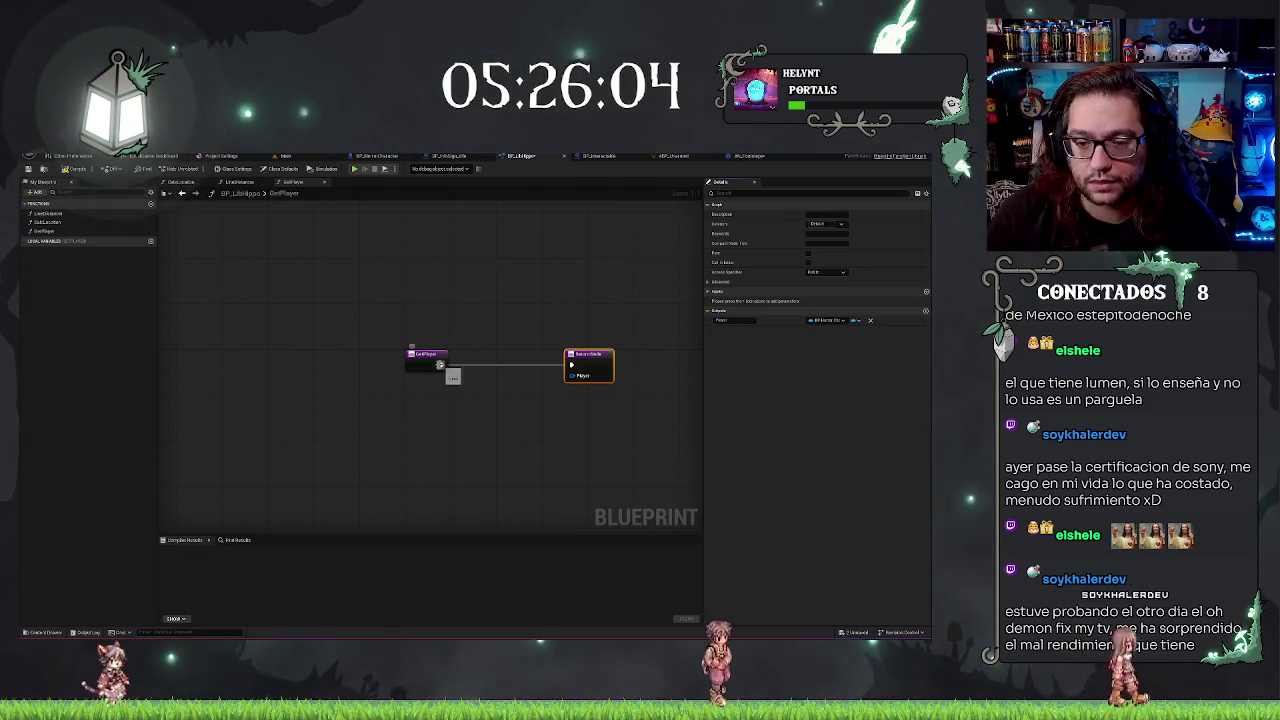
# Place a Get Player Character node in the GetPlayer graph
pyautogui.moveTo(441, 364); pyautogui.dragTo(479, 368)
pyautogui.write('get')
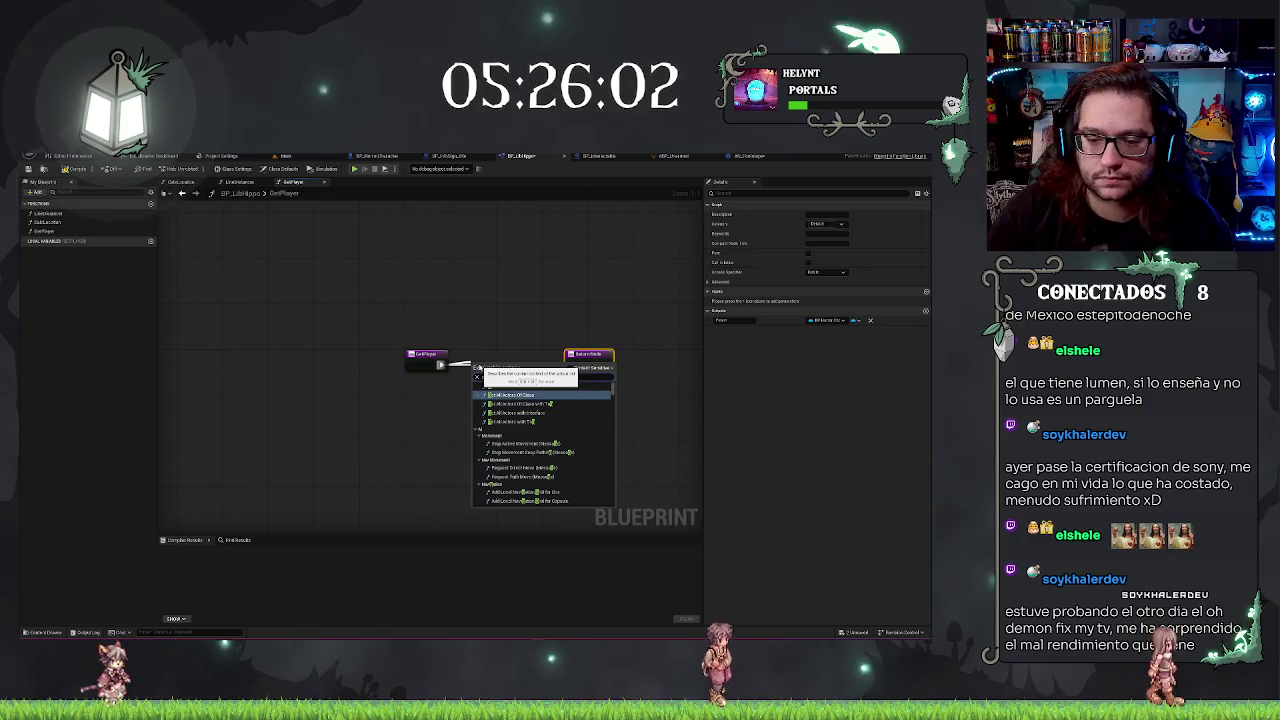
pyautogui.press('Escape')
pyautogui.rightClick(421, 428)
pyautogui.write('get player')
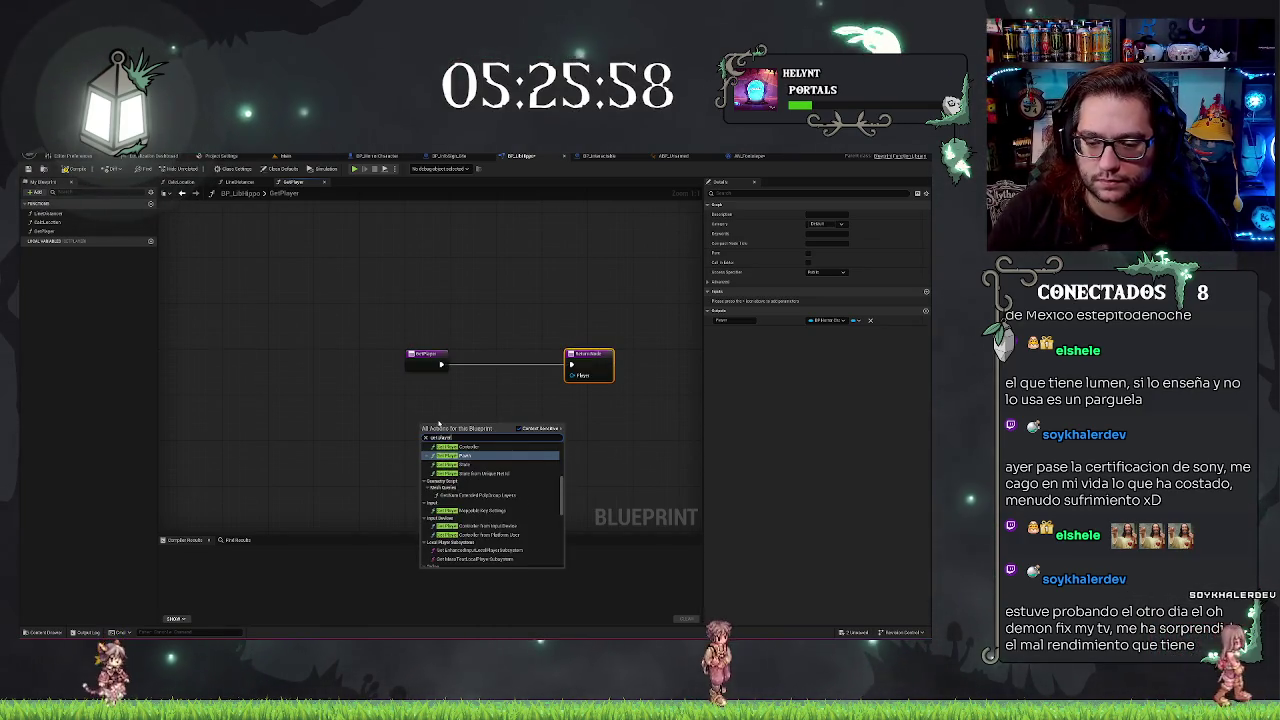
pyautogui.write('c')
pyautogui.press('Return')
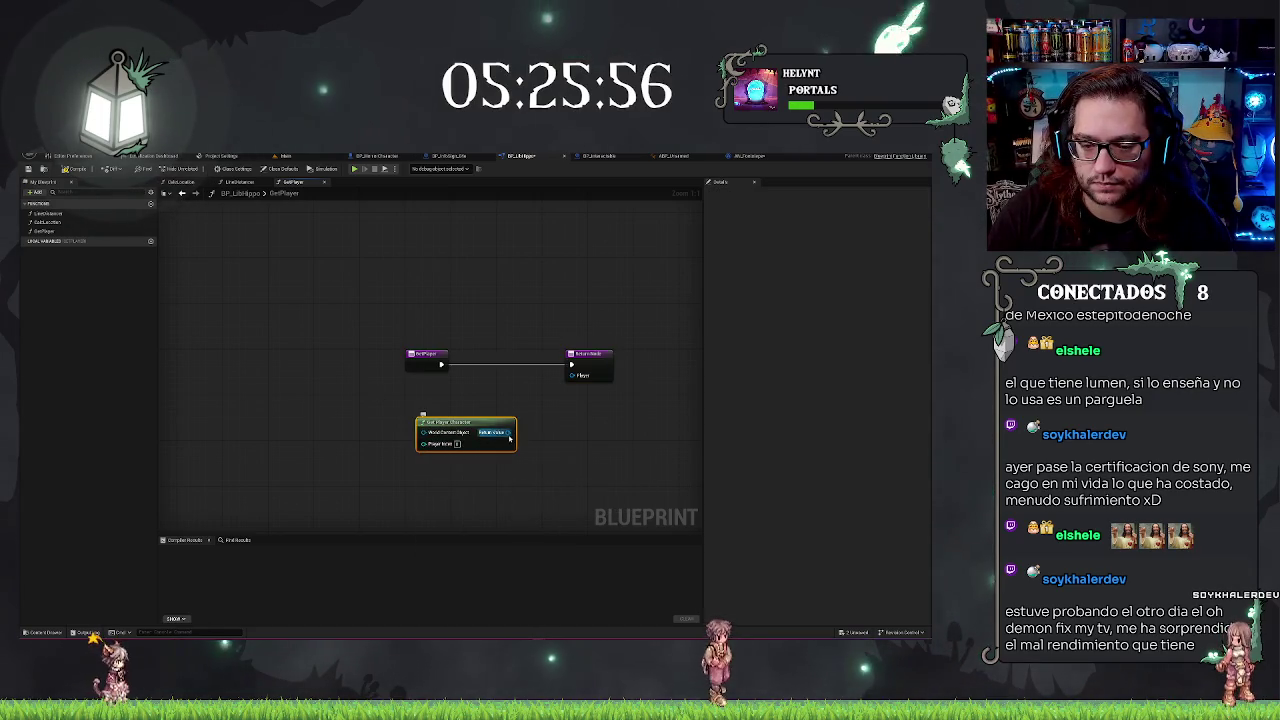
# Cast the player character to BP_HorrorCharacter as a pure cast and wire it to Player
pyautogui.moveTo(509, 436); pyautogui.dragTo(534, 426)
pyautogui.write('cast')
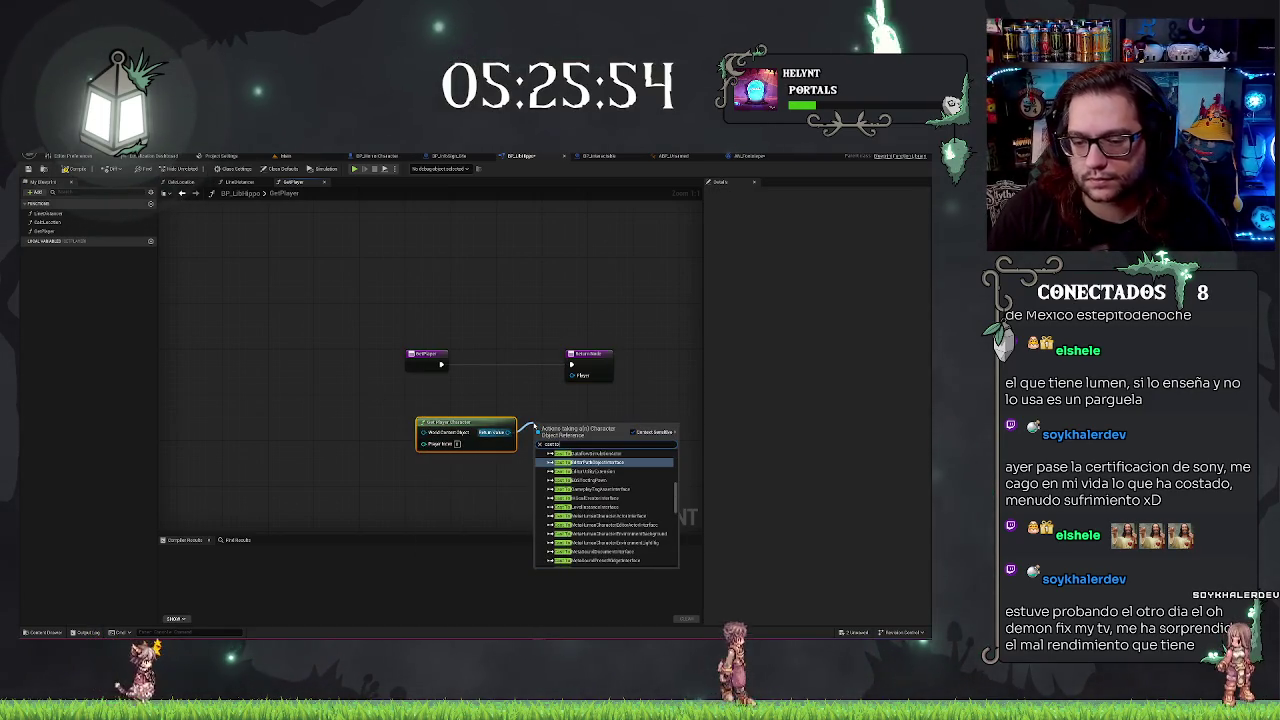
pyautogui.moveTo(507, 431)
pyautogui.mouseDown()
pyautogui.moveTo(580, 366)
pyautogui.moveTo(557, 411)
pyautogui.mouseUp()
pyautogui.write('cast to')
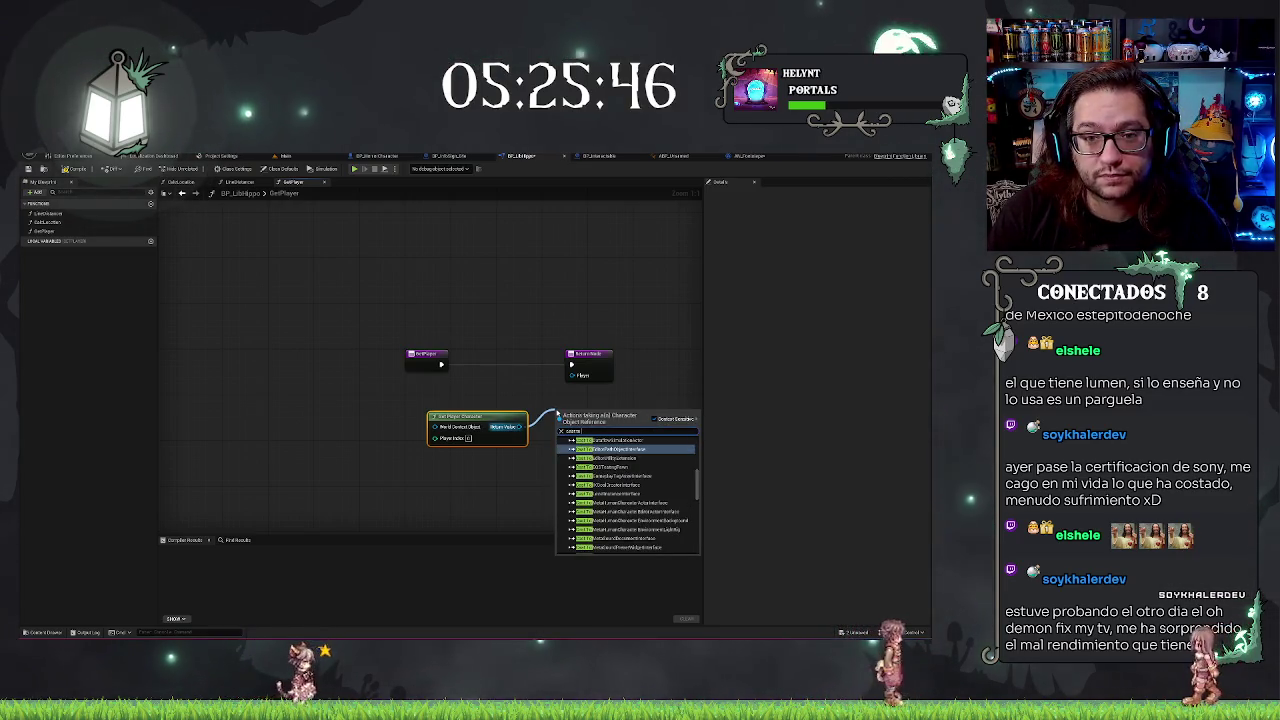
pyautogui.write(' bp_horror')
pyautogui.press('Return')
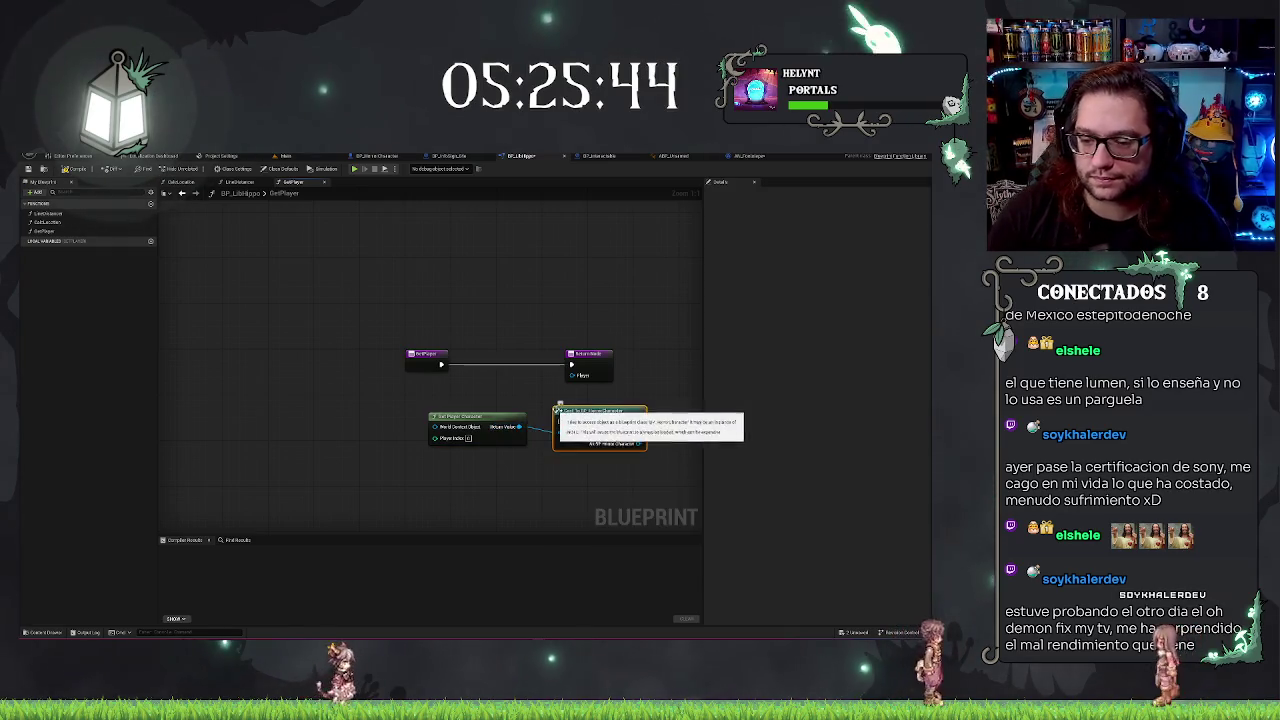
pyautogui.rightClick(594, 418)
pyautogui.click(608, 594)
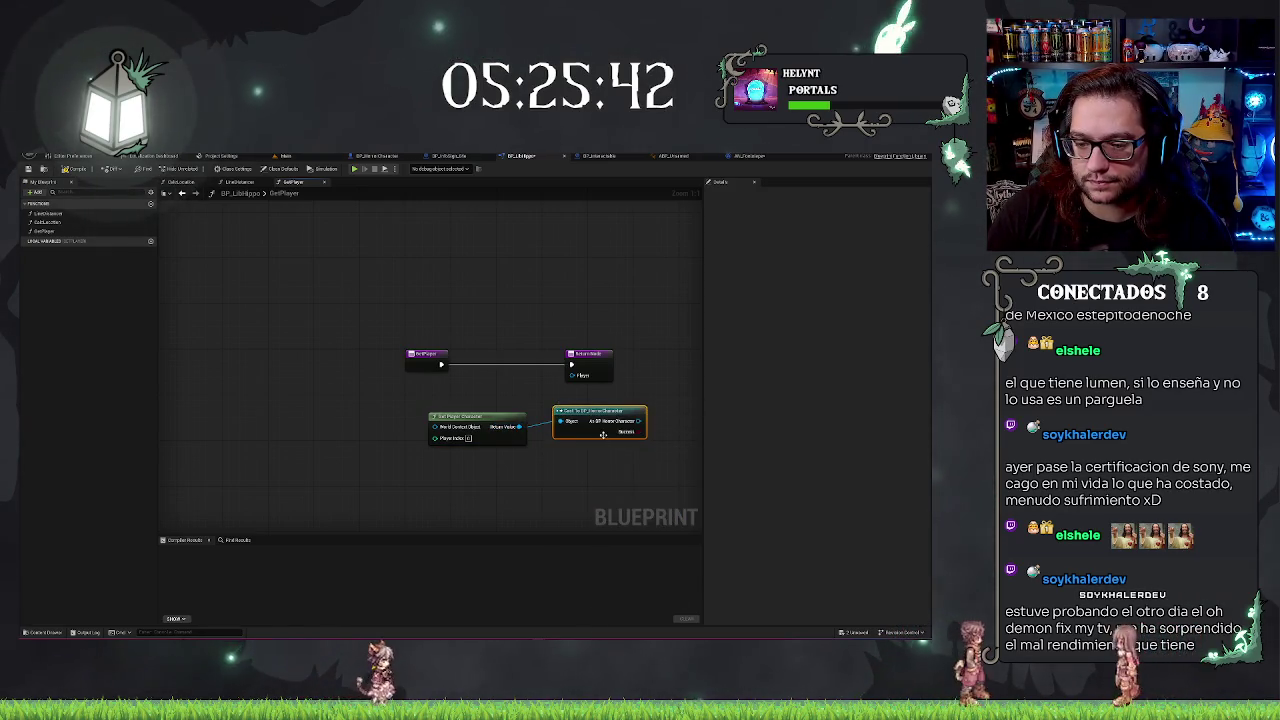
pyautogui.moveTo(638, 421); pyautogui.dragTo(572, 375)
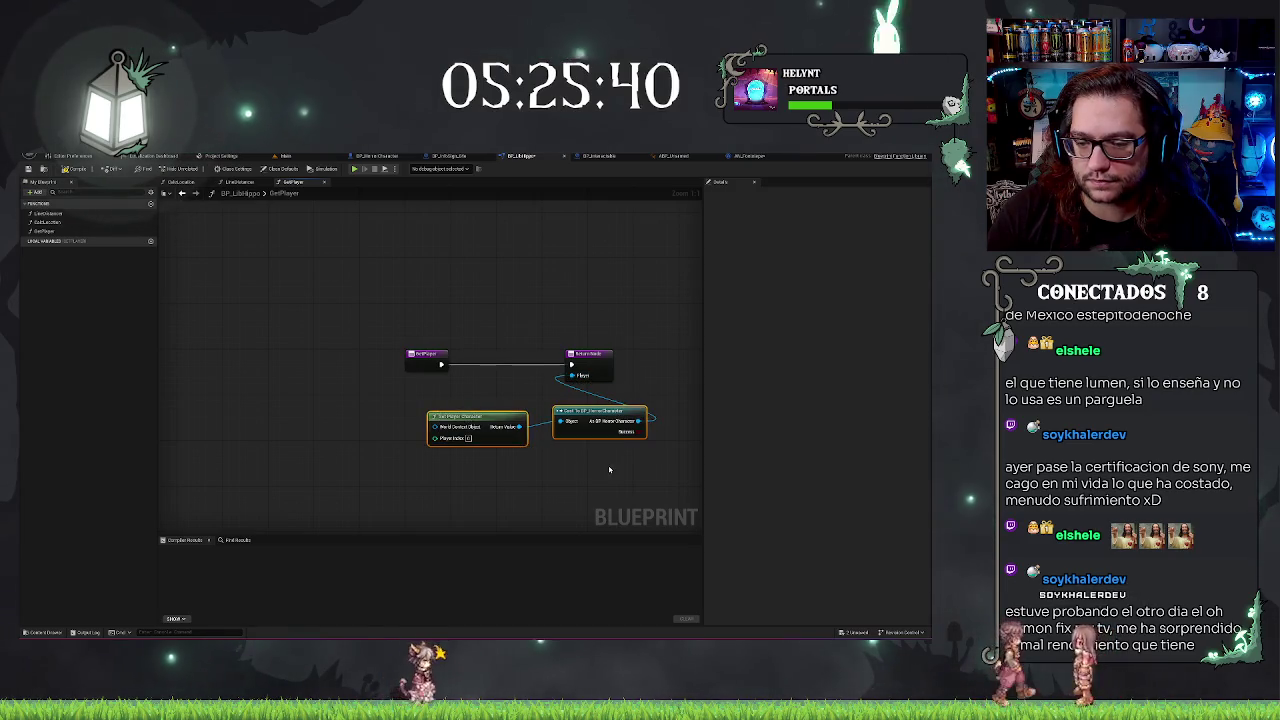
# Line up the nodes, compile GetPlayer, and switch to BP_Interactable
pyautogui.keyDown('ctrl'); pyautogui.click(470, 416); pyautogui.keyUp('ctrl')
pyautogui.moveTo(606, 416)
pyautogui.mouseDown()
pyautogui.moveTo(545, 400)
pyautogui.moveTo(651, 365)
pyautogui.mouseUp()
pyautogui.click(594, 365)
pyautogui.moveTo(375, 383); pyautogui.dragTo(551, 446)
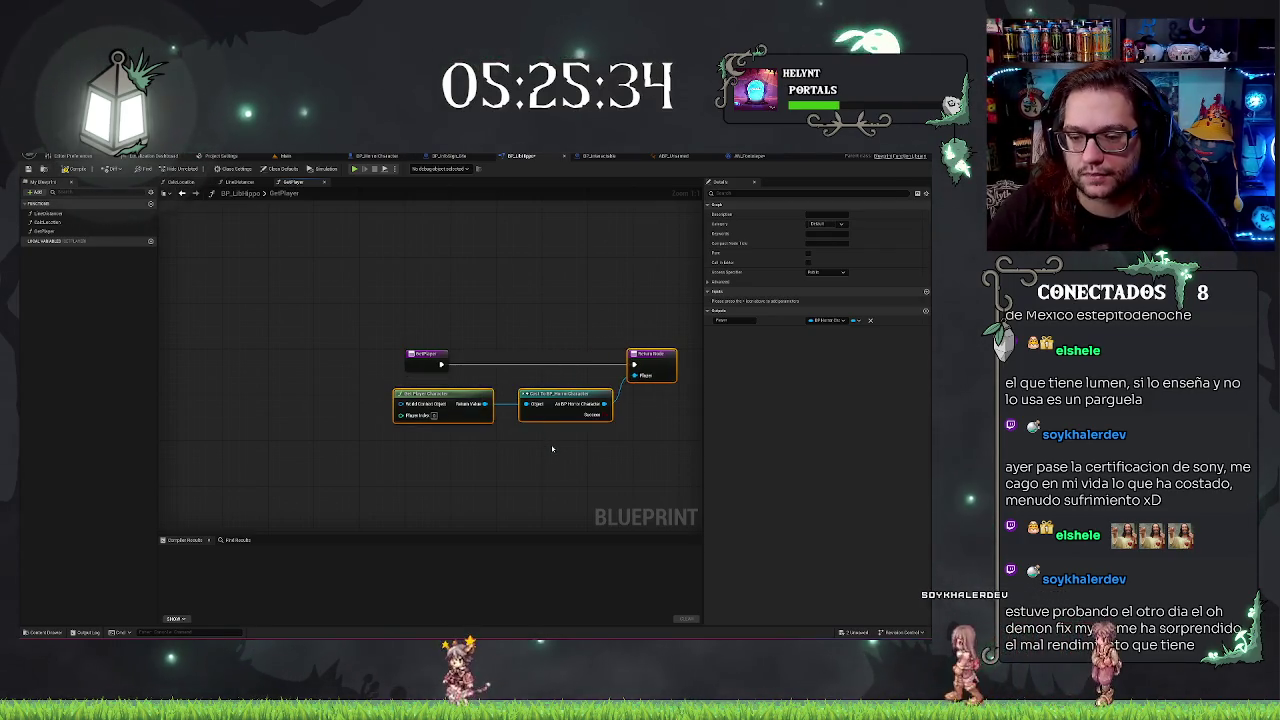
pyautogui.moveTo(512, 408); pyautogui.dragTo(552, 449)
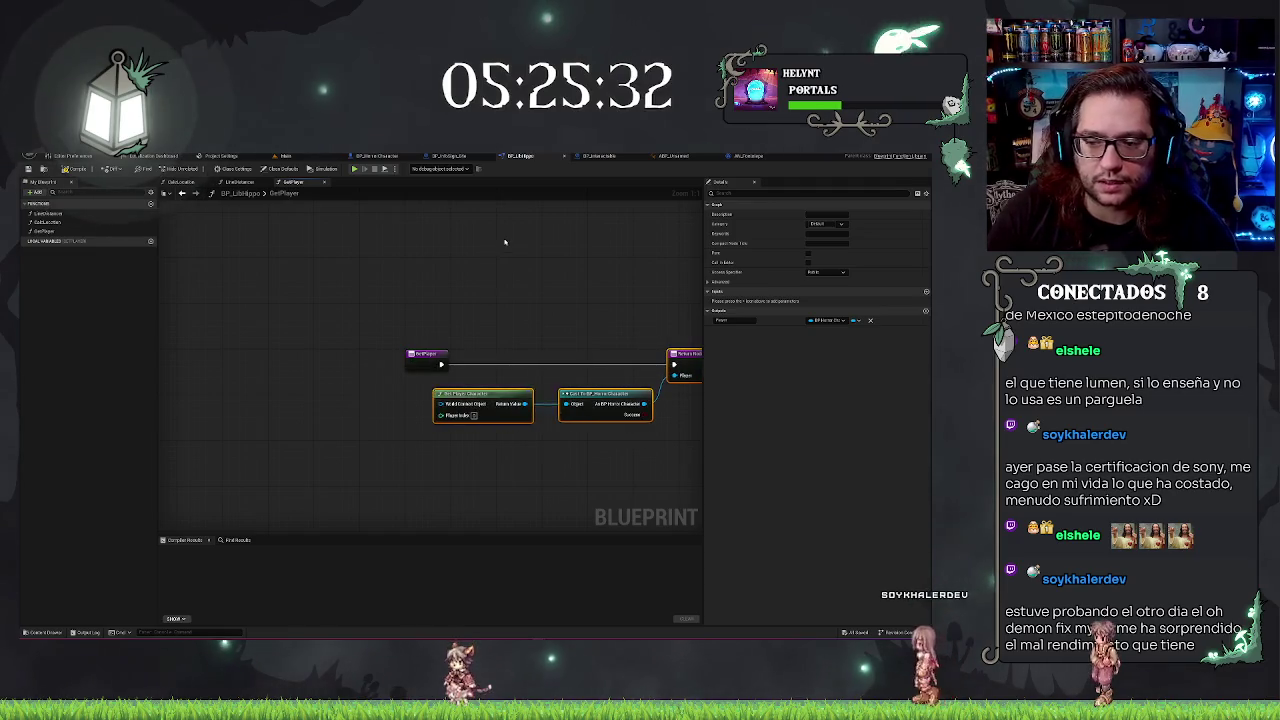
pyautogui.click(552, 449)
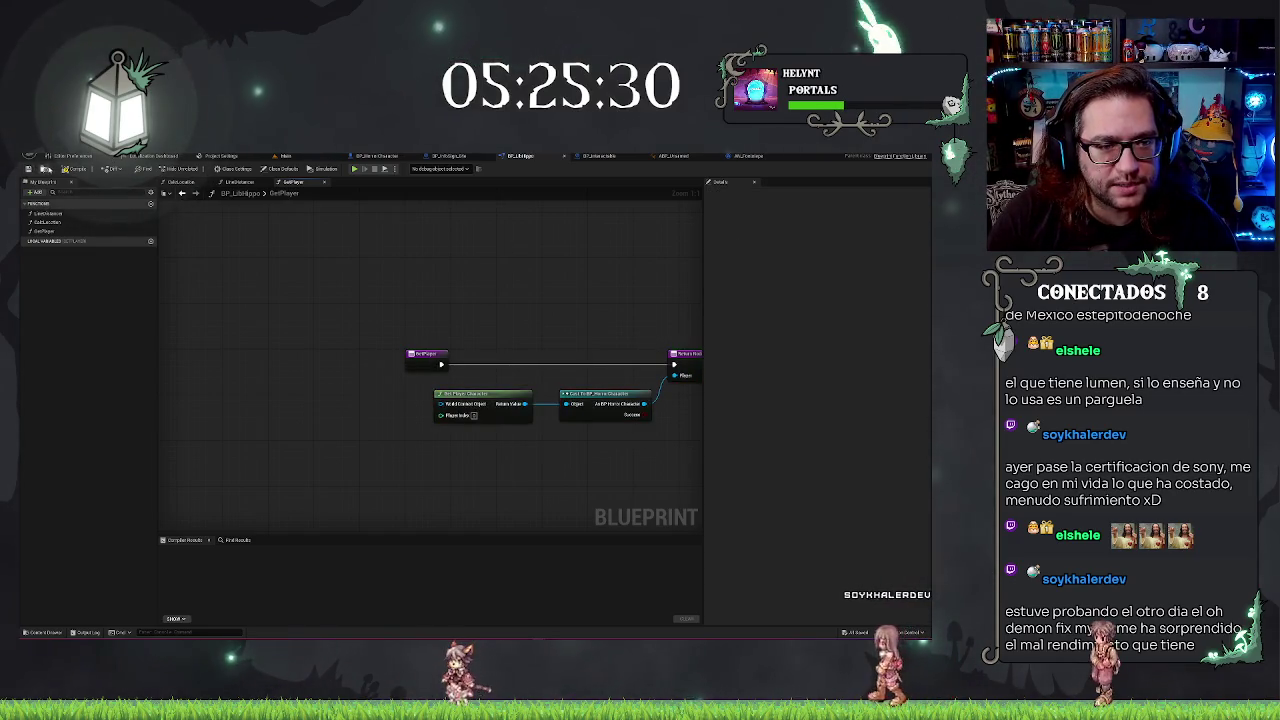
pyautogui.click(29, 170)
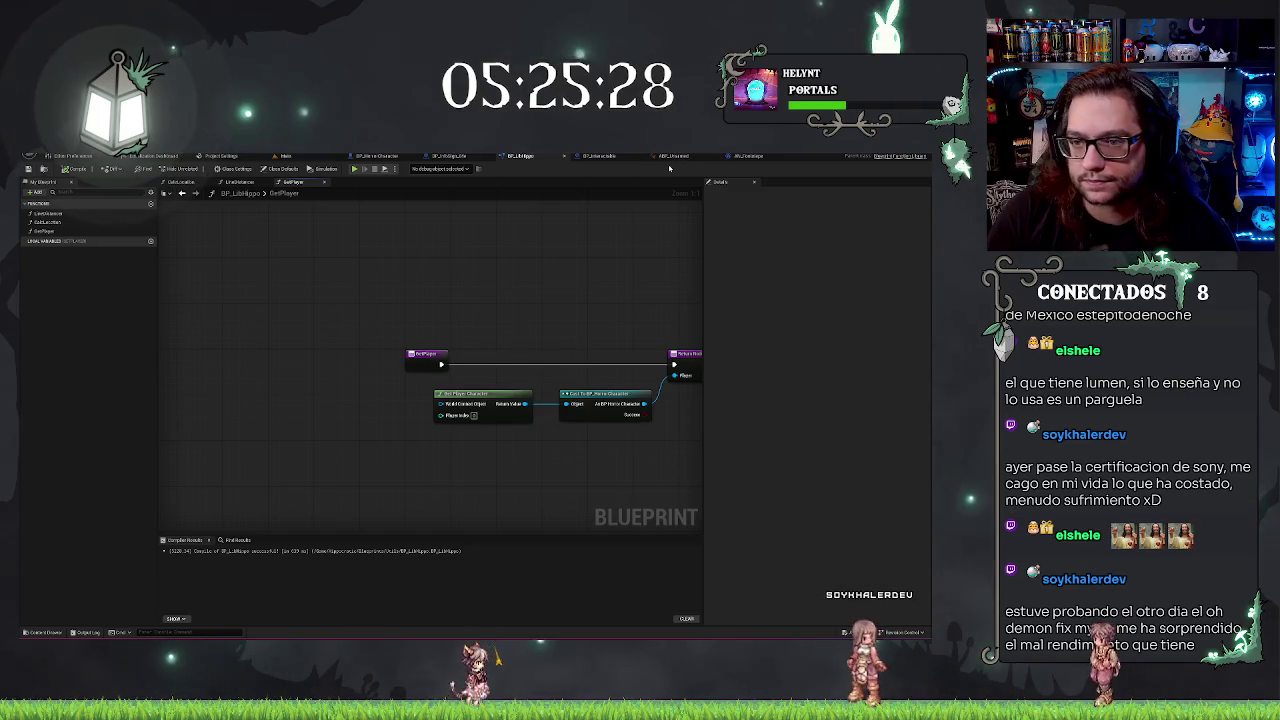
pyautogui.click(601, 157)
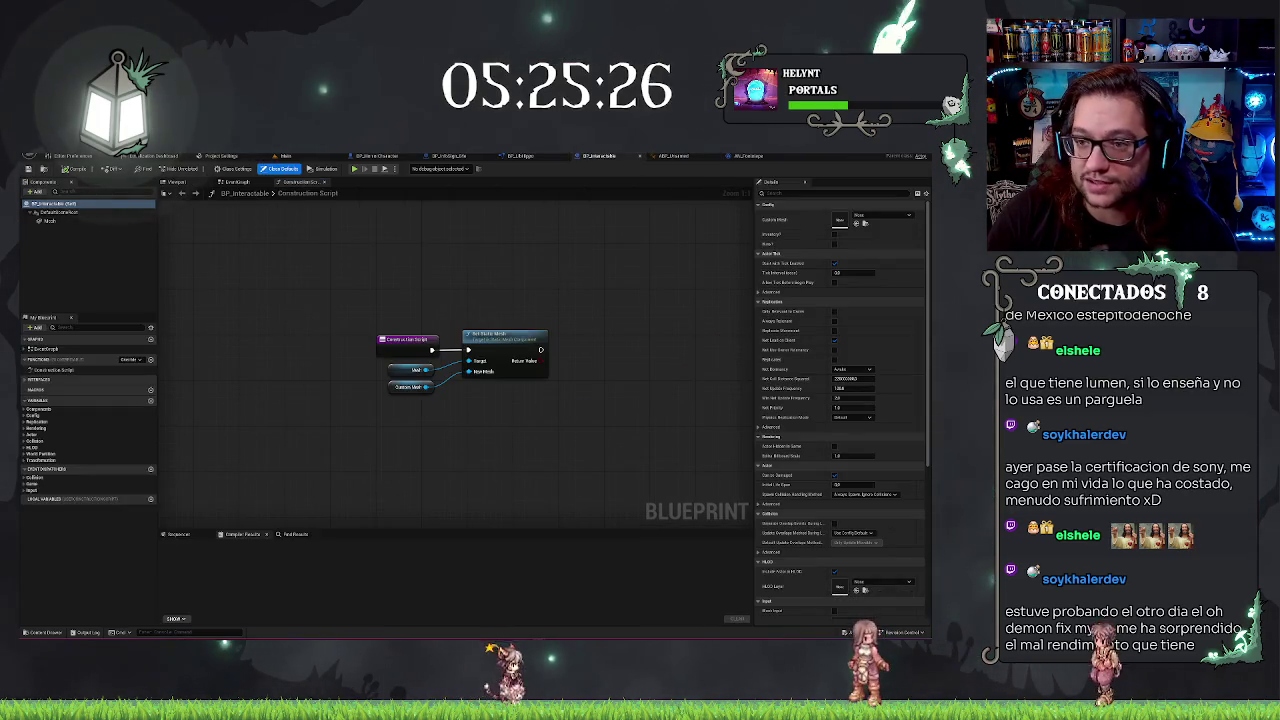
# Show BP_HorrorCharacter's Event Graph and pan across its input and walk-speed nodes
pyautogui.click(376, 156)
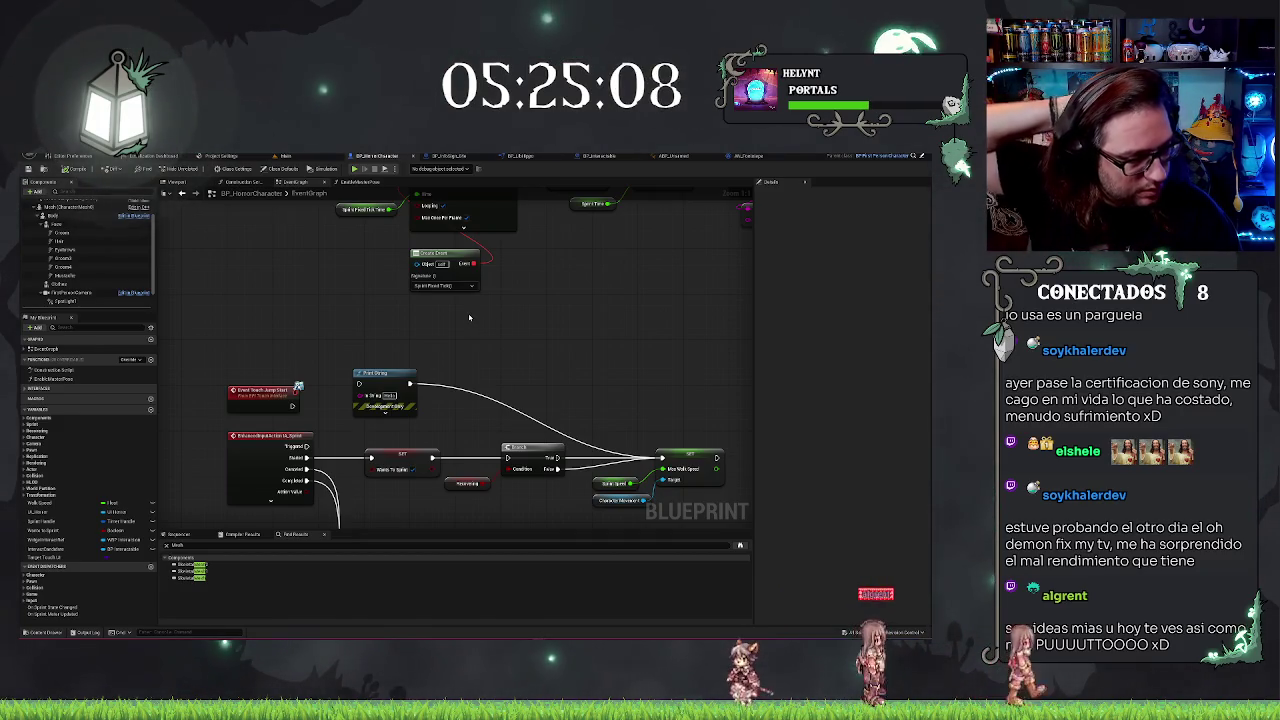
pyautogui.scroll(-2, 474, 284)
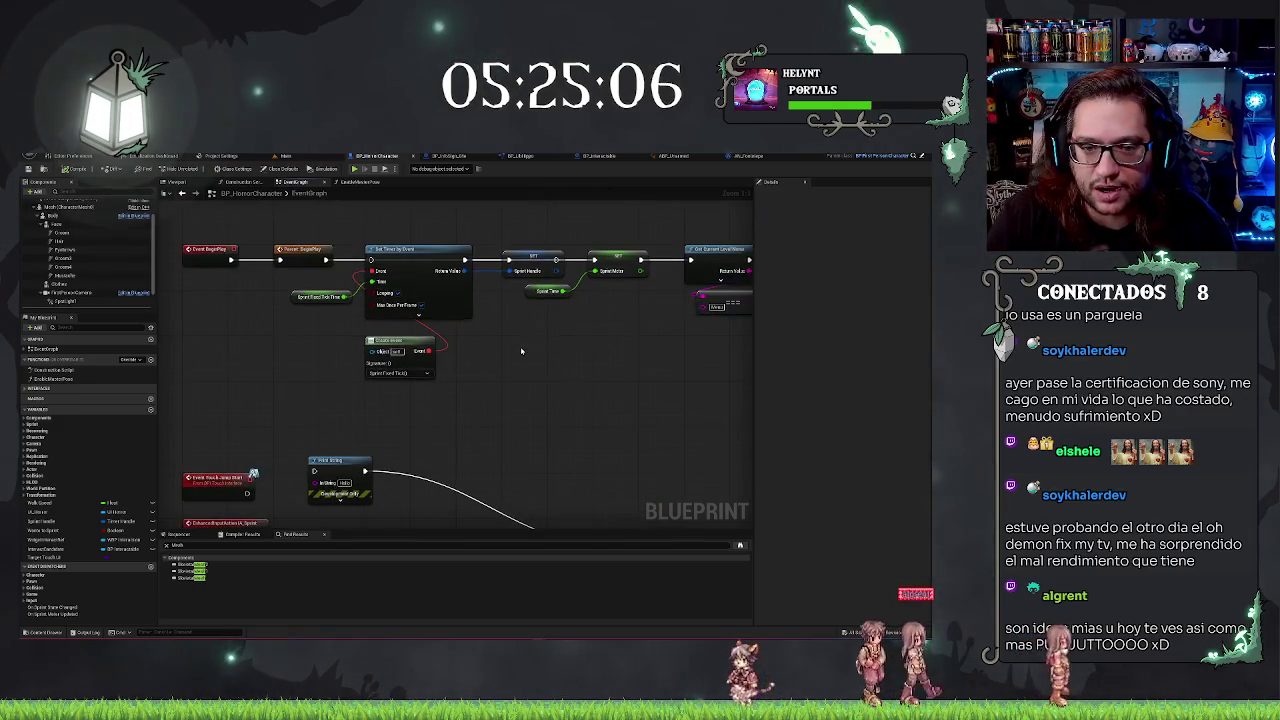
pyautogui.scroll(-1, 460, 315)
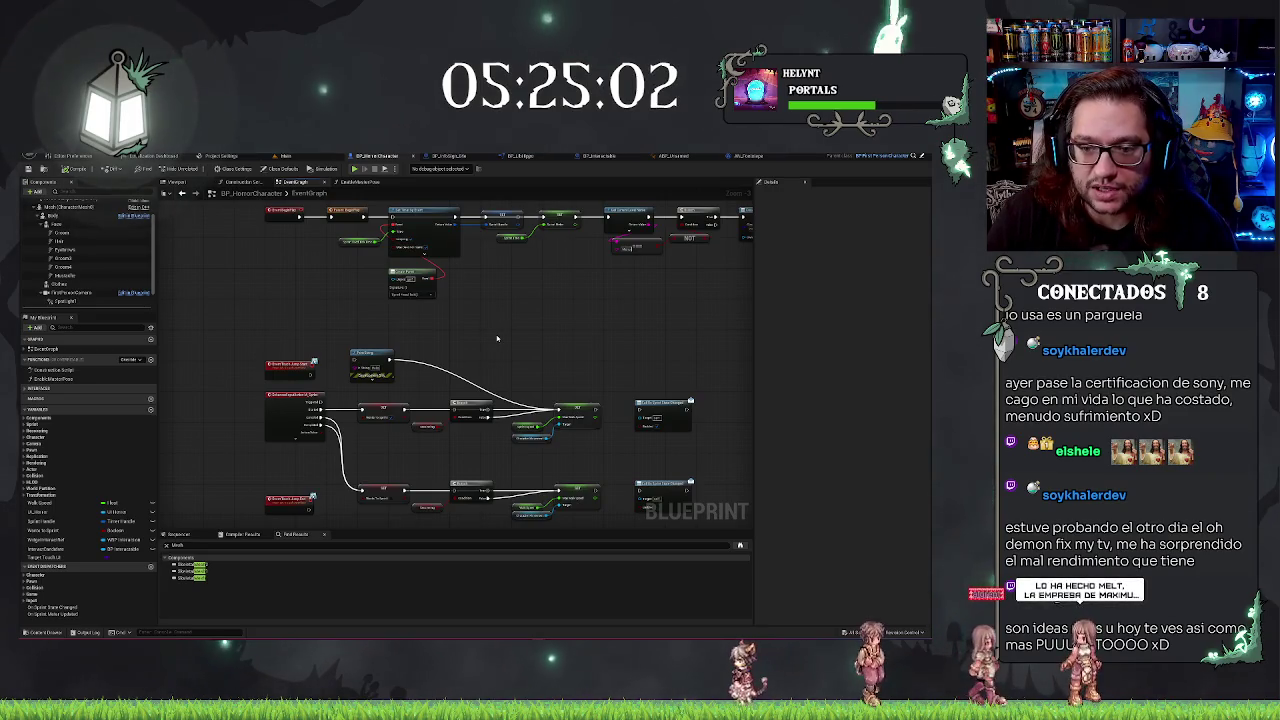
pyautogui.moveTo(463, 309); pyautogui.dragTo(437, 305)
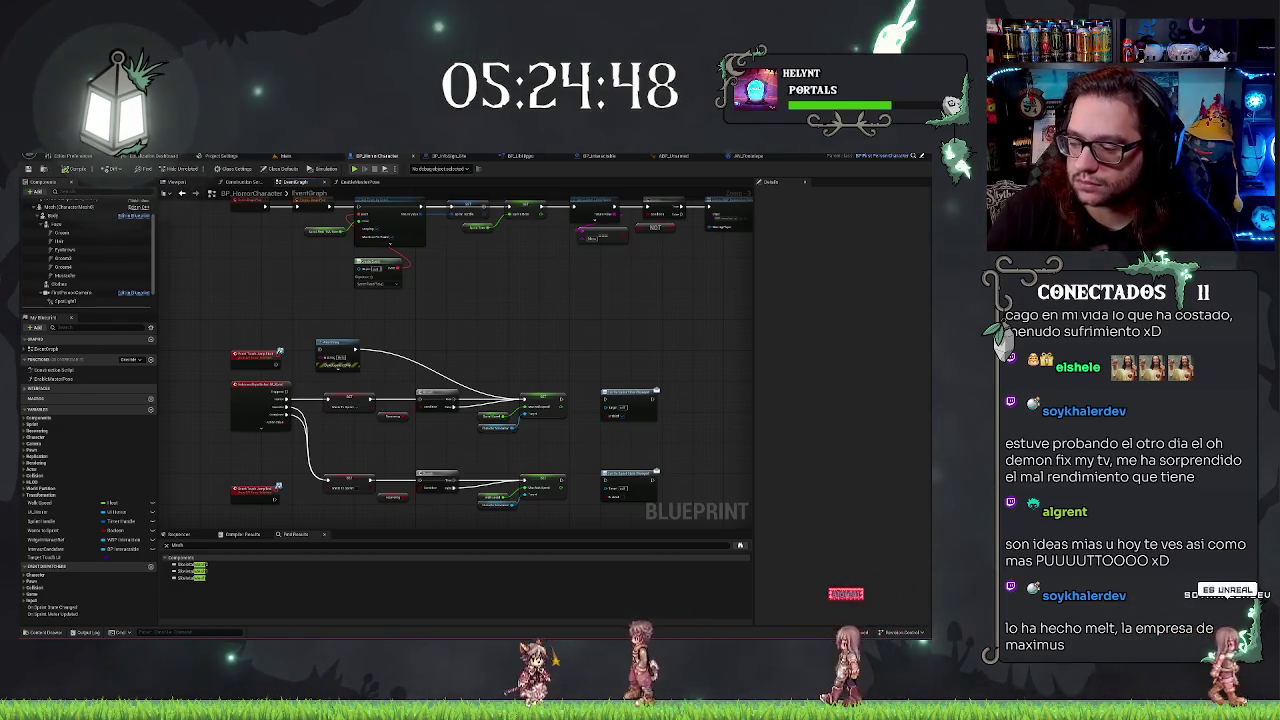
# In Project Settings filtered by 'map', add three entries to the packaged-build maps list
pyautogui.click(221, 156)
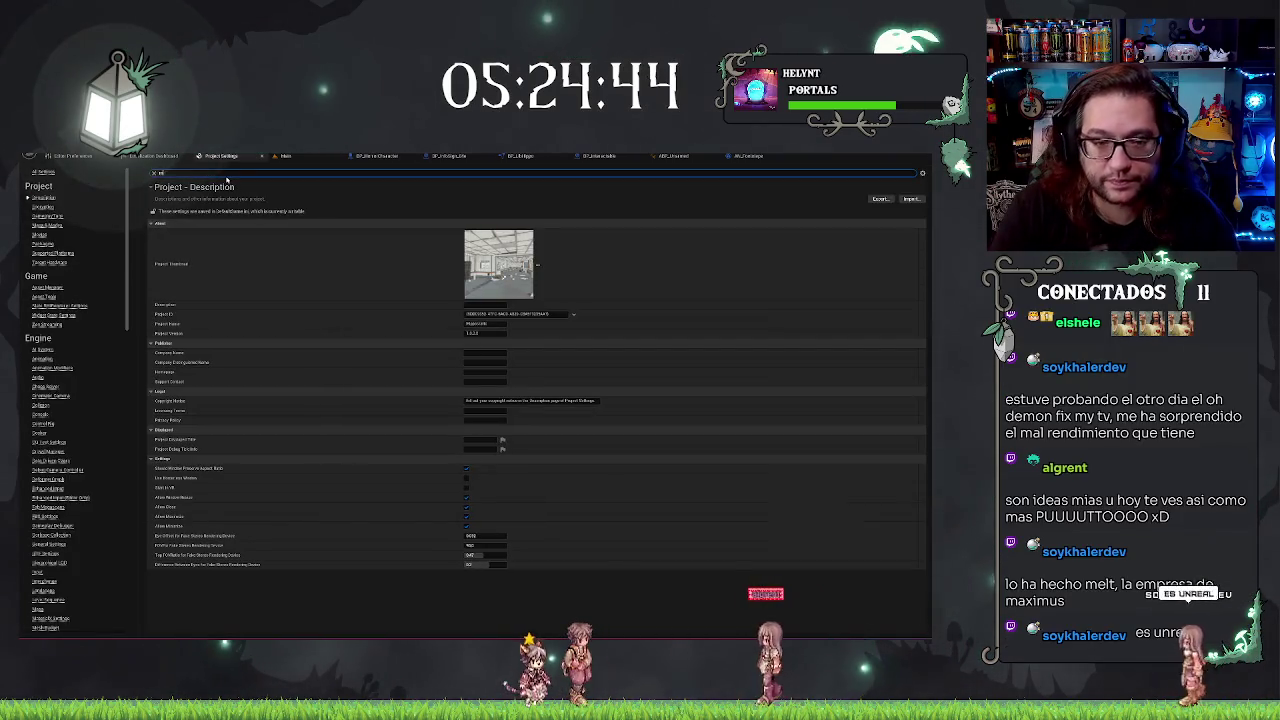
pyautogui.write('map')
pyautogui.scroll(-1, 477, 355)
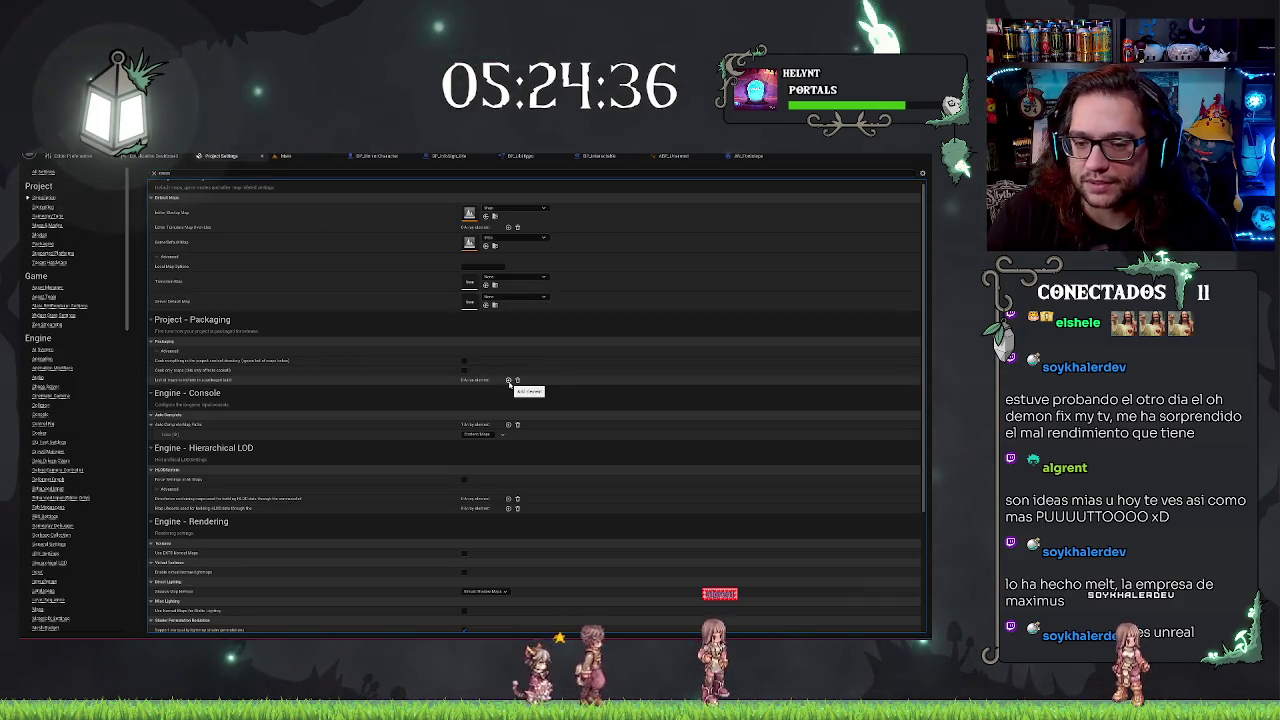
pyautogui.click(509, 381)
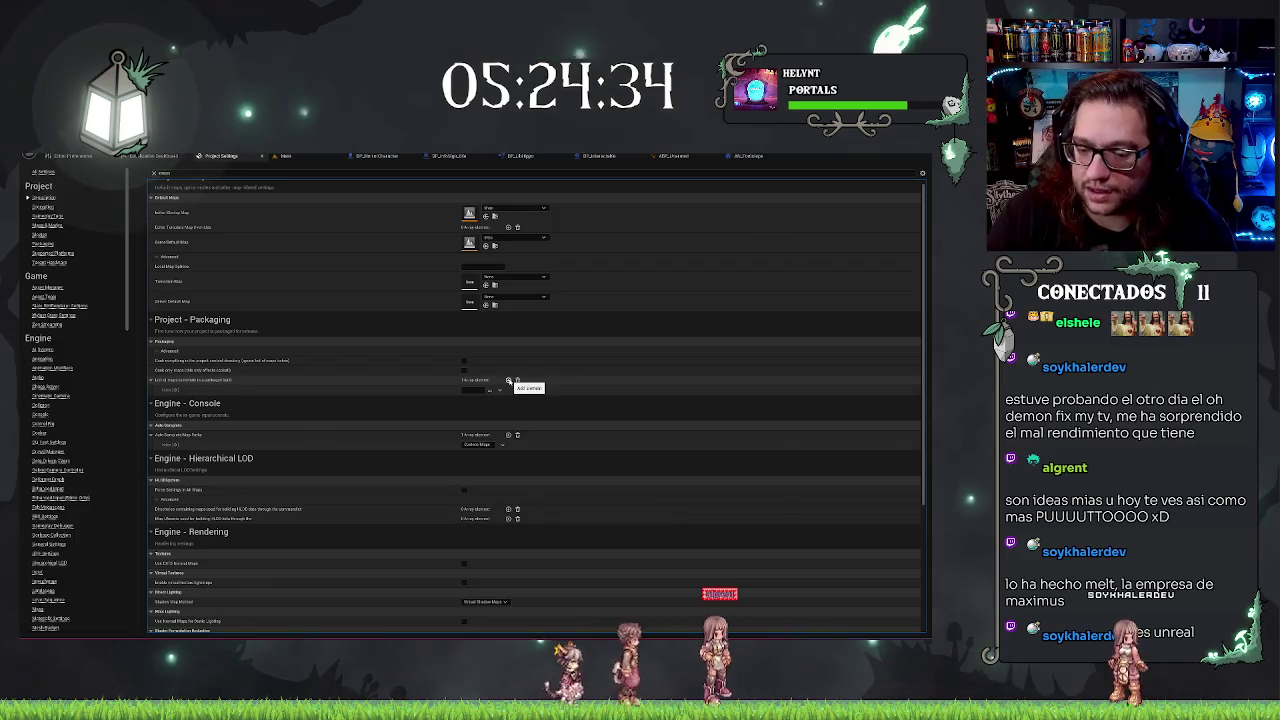
pyautogui.click(509, 381)
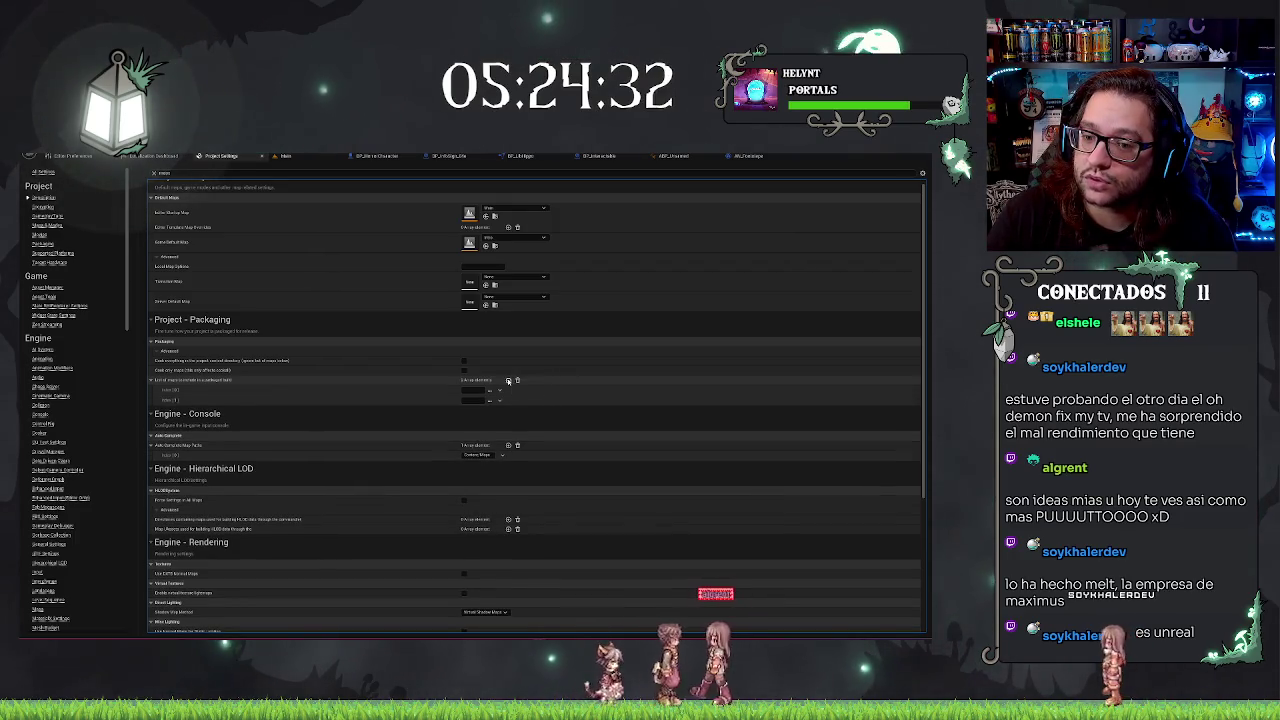
pyautogui.click(509, 381)
# Assign maps from the Hippocratic Maps folder to the first and second entries
pyautogui.click(489, 391)
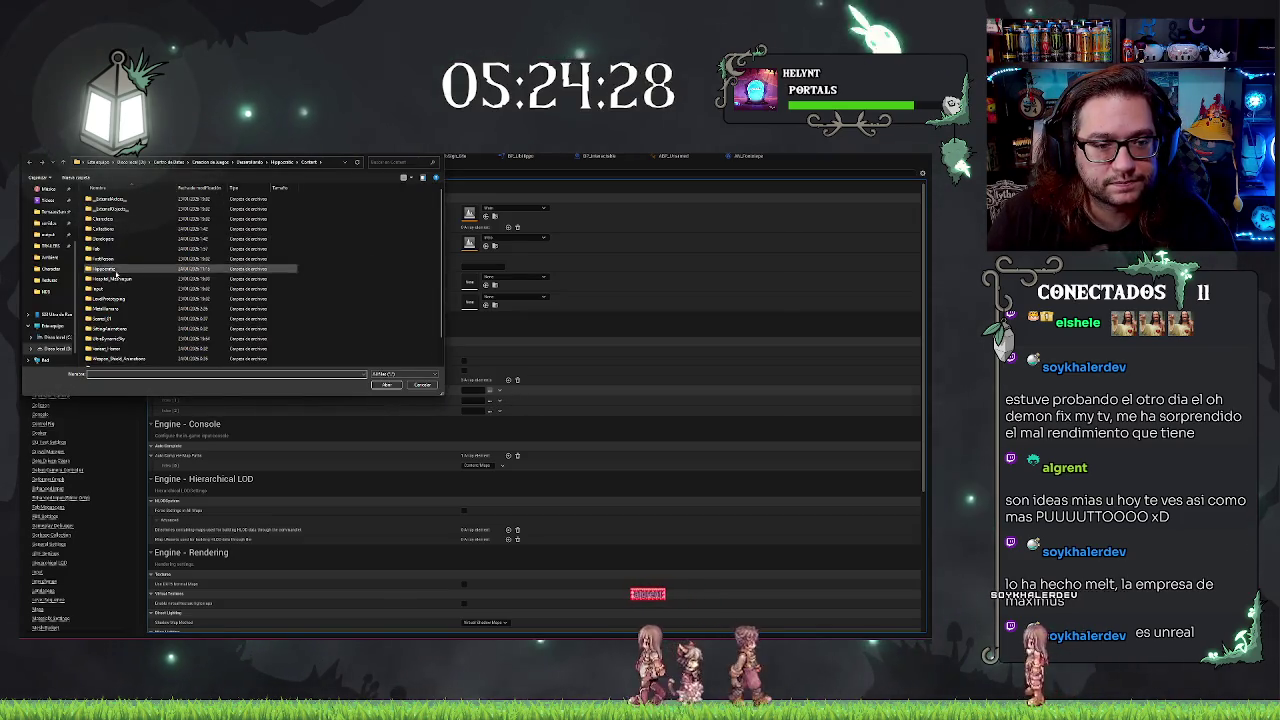
pyautogui.doubleClick(104, 268)
pyautogui.doubleClick(107, 234)
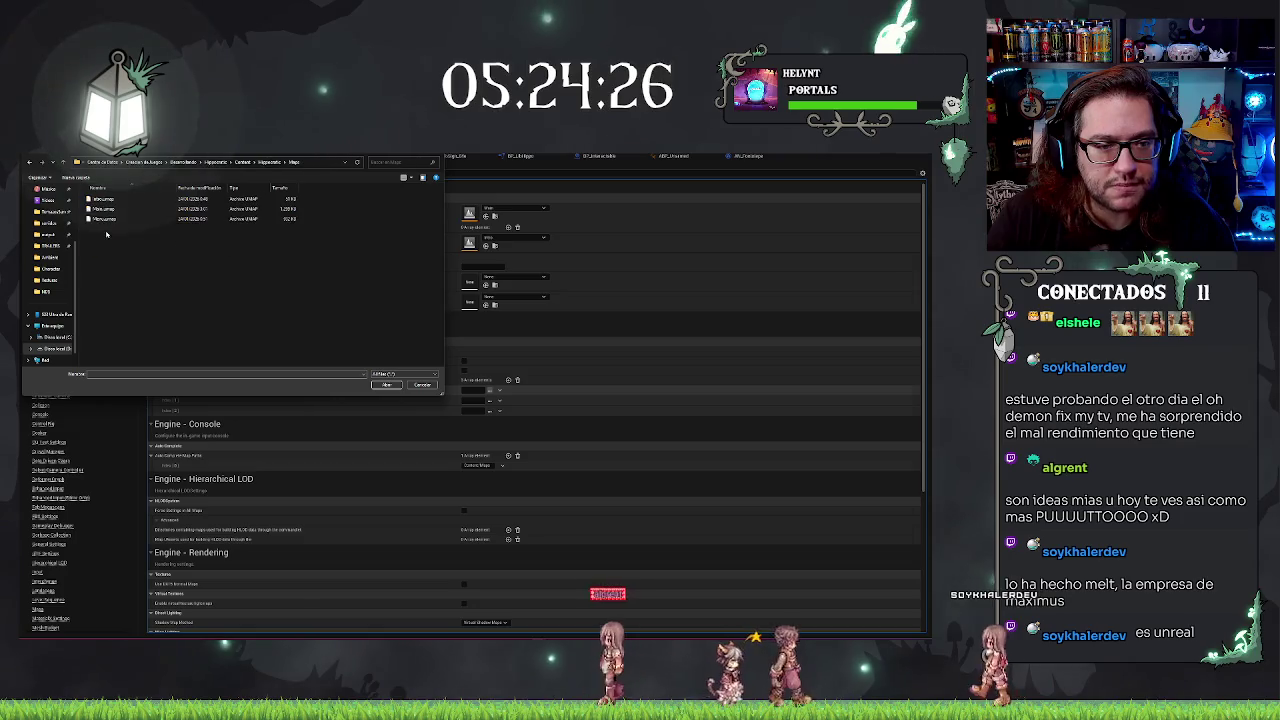
pyautogui.doubleClick(100, 208)
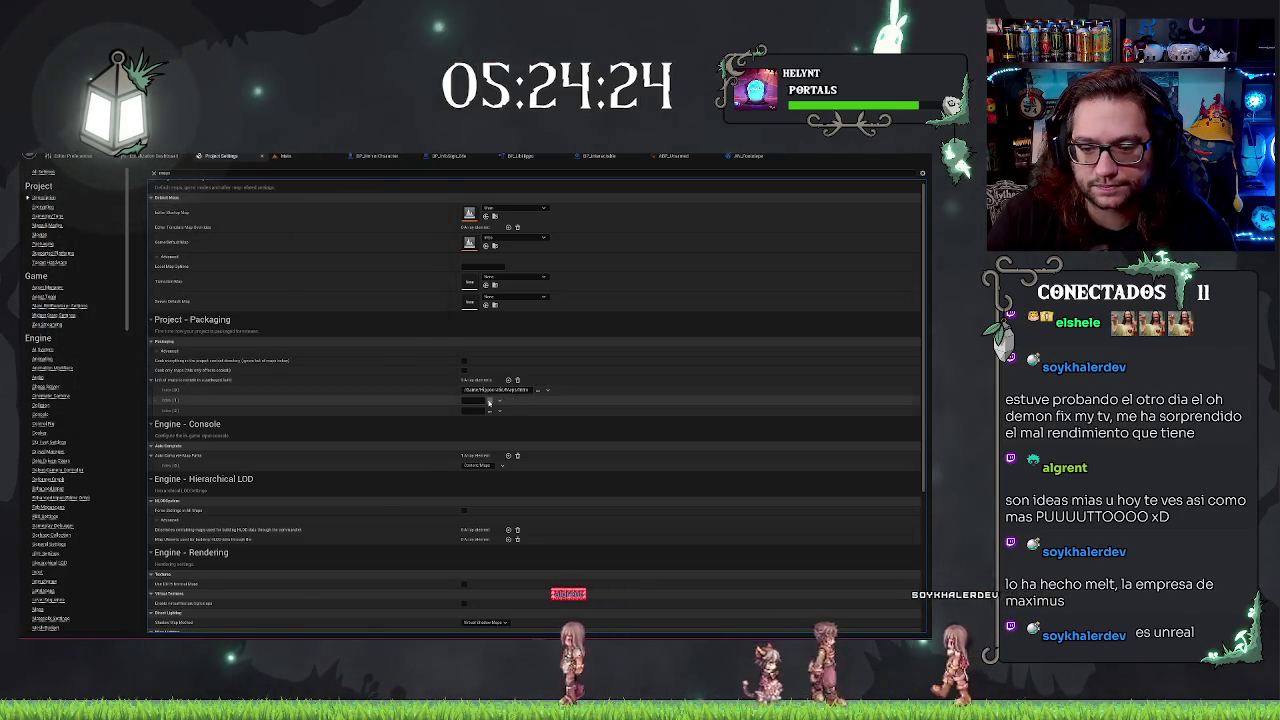
pyautogui.click(490, 401)
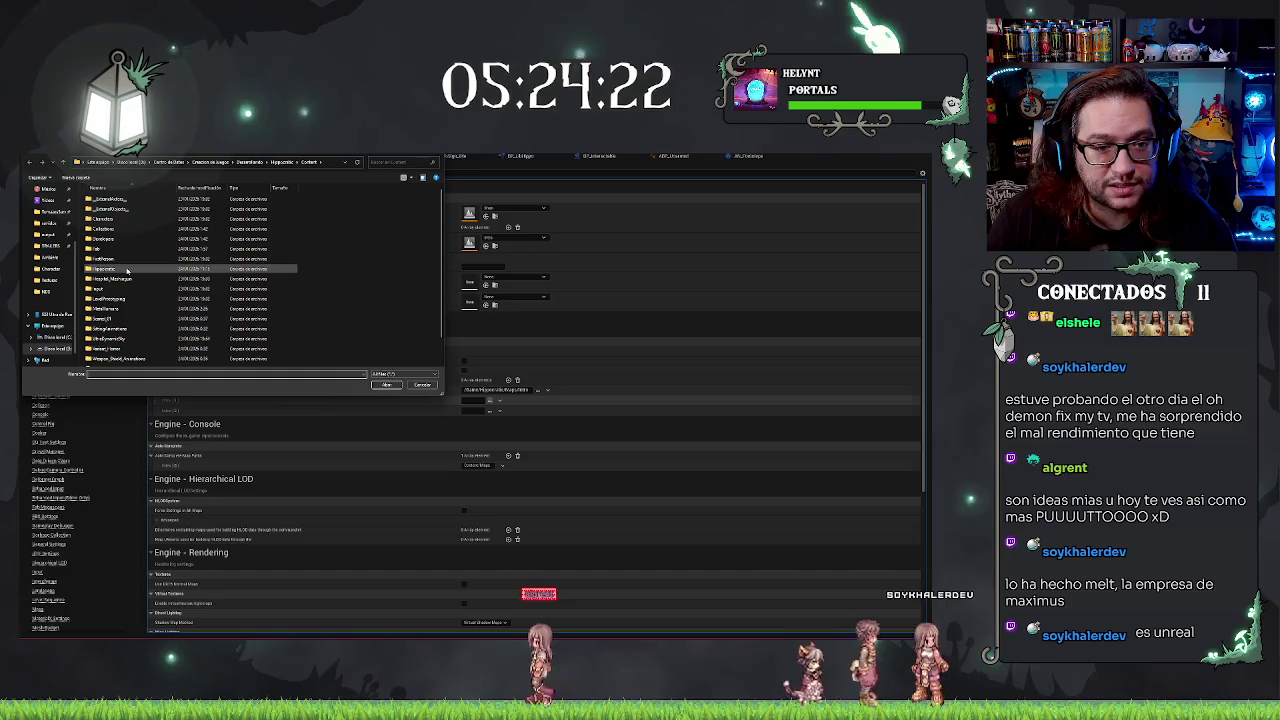
pyautogui.doubleClick(127, 270)
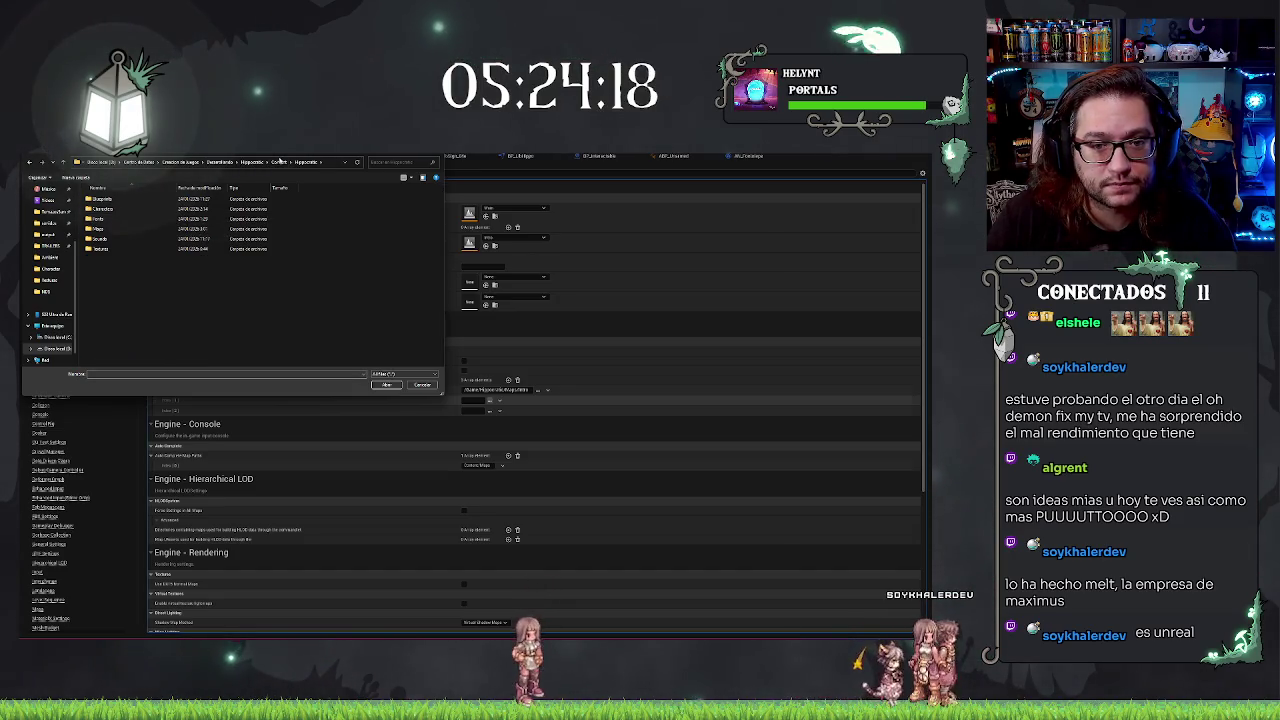
pyautogui.doubleClick(97, 229)
pyautogui.click(105, 208)
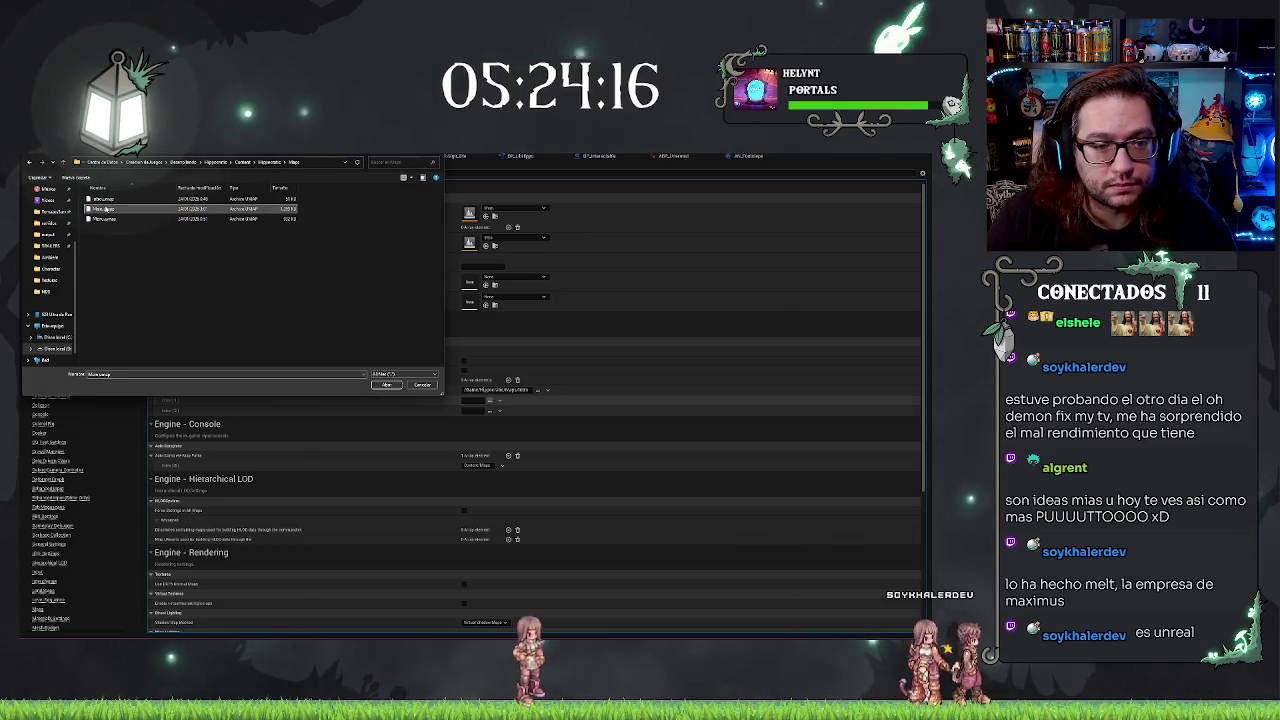
pyautogui.doubleClick(110, 212)
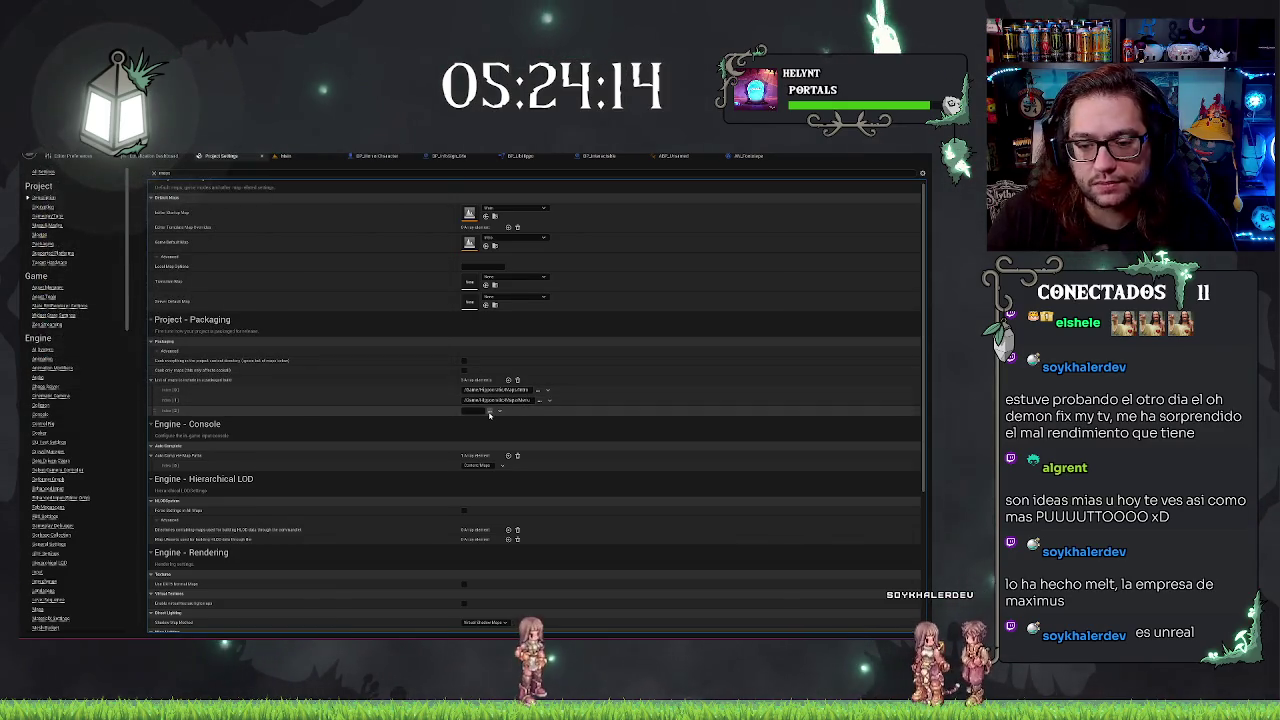
# Assign the third Hippocratic map to entry index 2
pyautogui.click(488, 411)
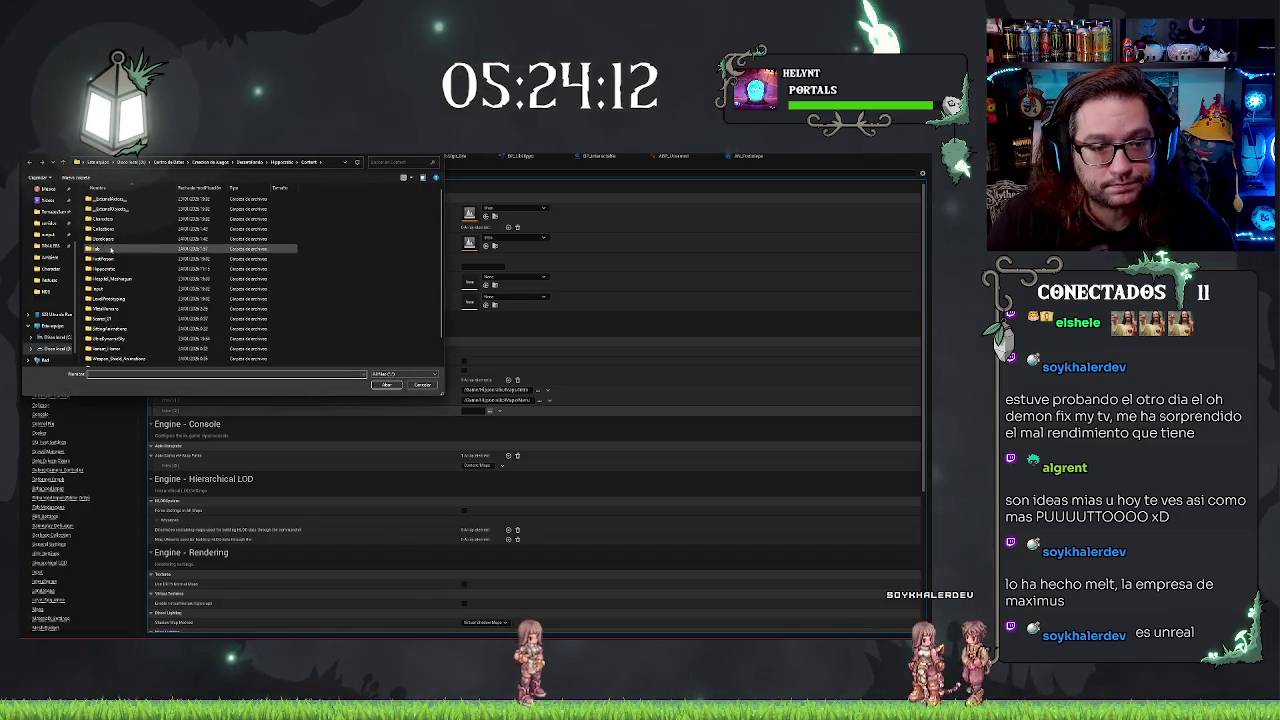
pyautogui.doubleClick(108, 268)
pyautogui.doubleClick(93, 230)
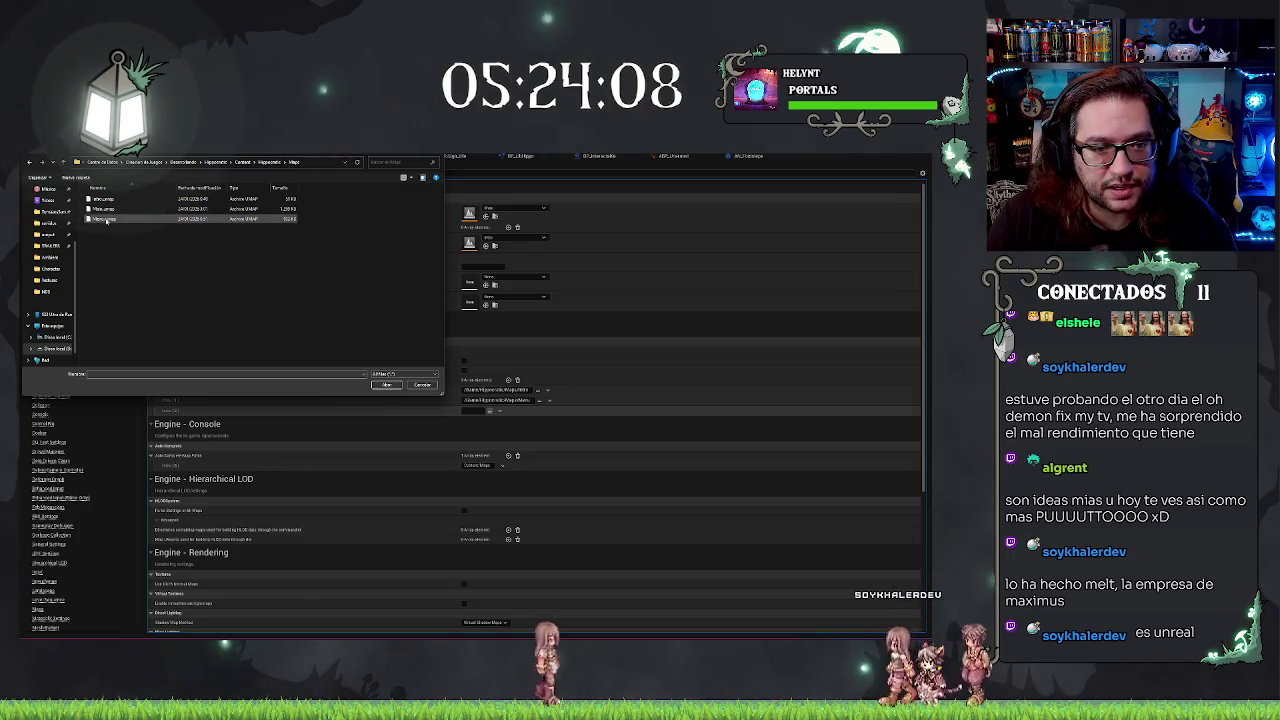
pyautogui.doubleClick(105, 218)
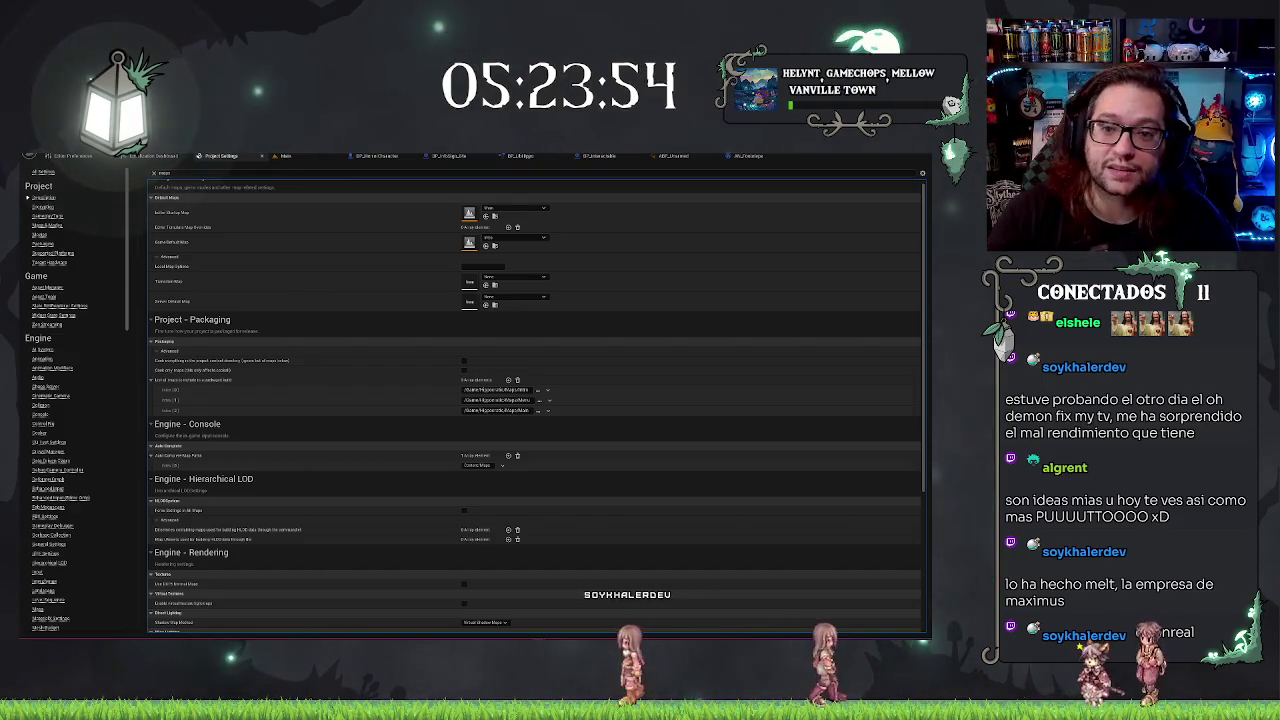
# Check the AN_Footsteps and ABP_Unarmed tabs, returning to the Main hospital level each time
pyautogui.click(308, 160)
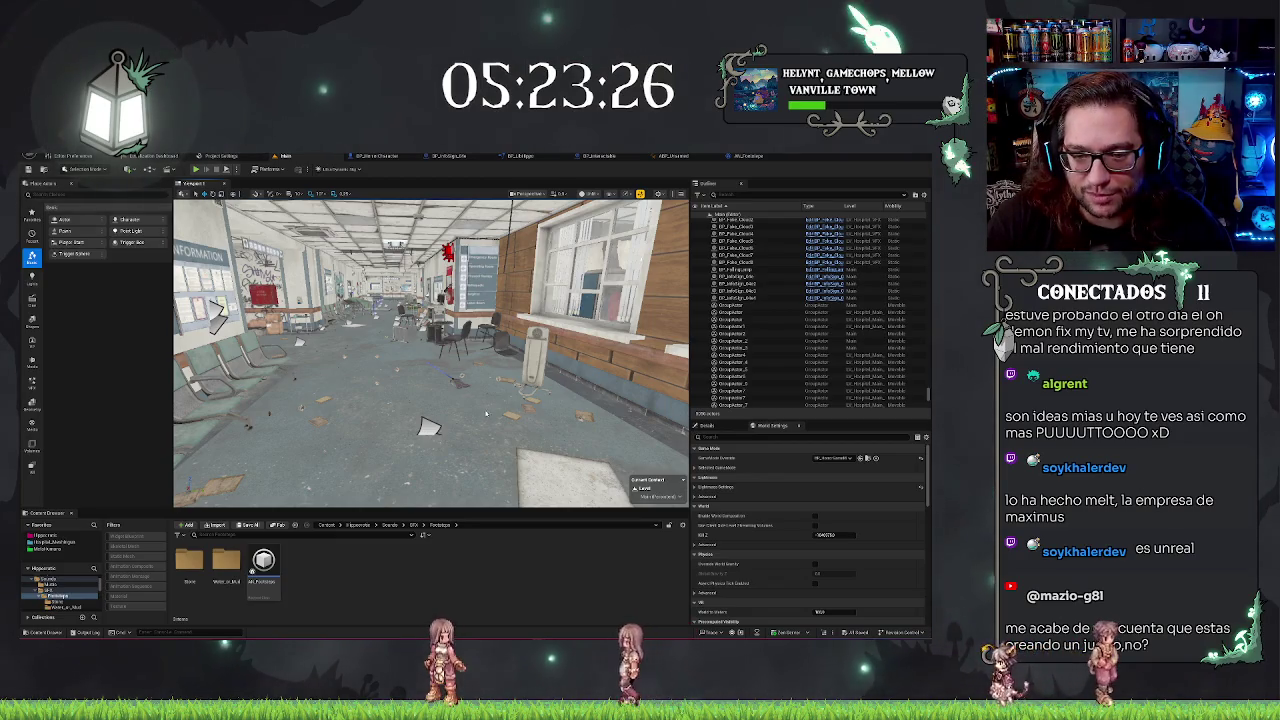
pyautogui.moveTo(486, 414); pyautogui.dragTo(499, 393)
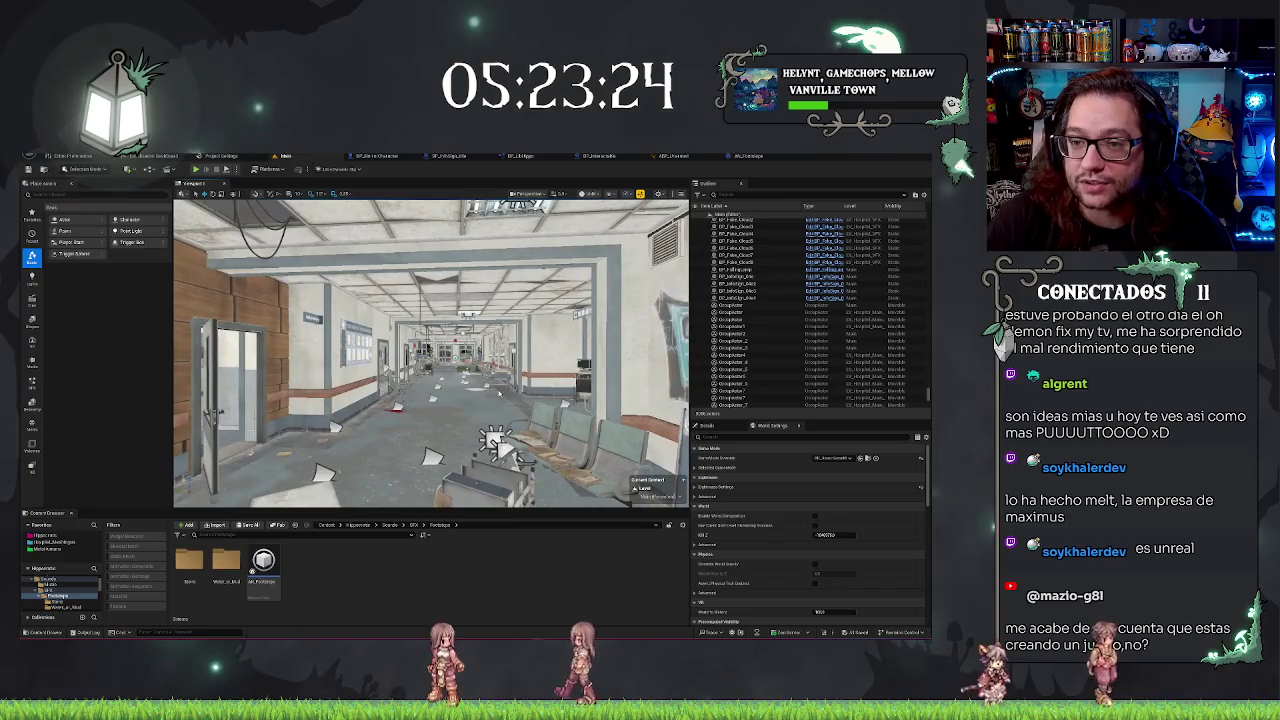
pyautogui.click(748, 156)
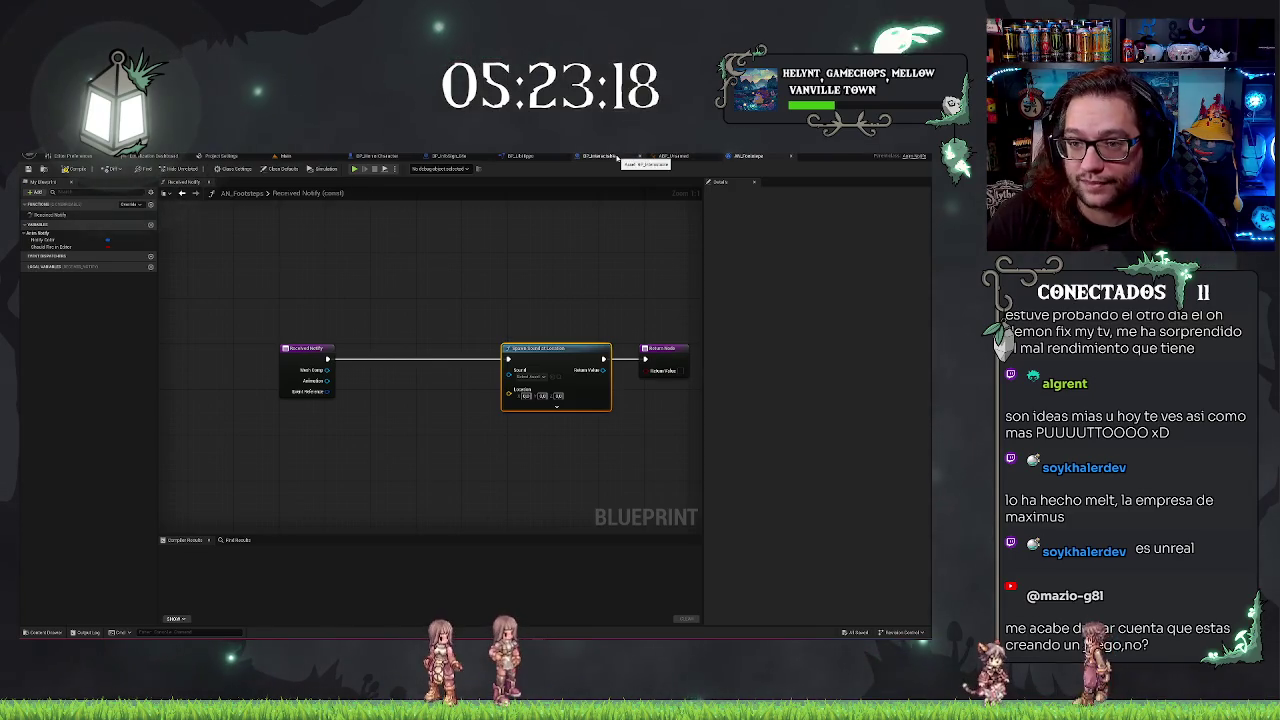
pyautogui.click(285, 156)
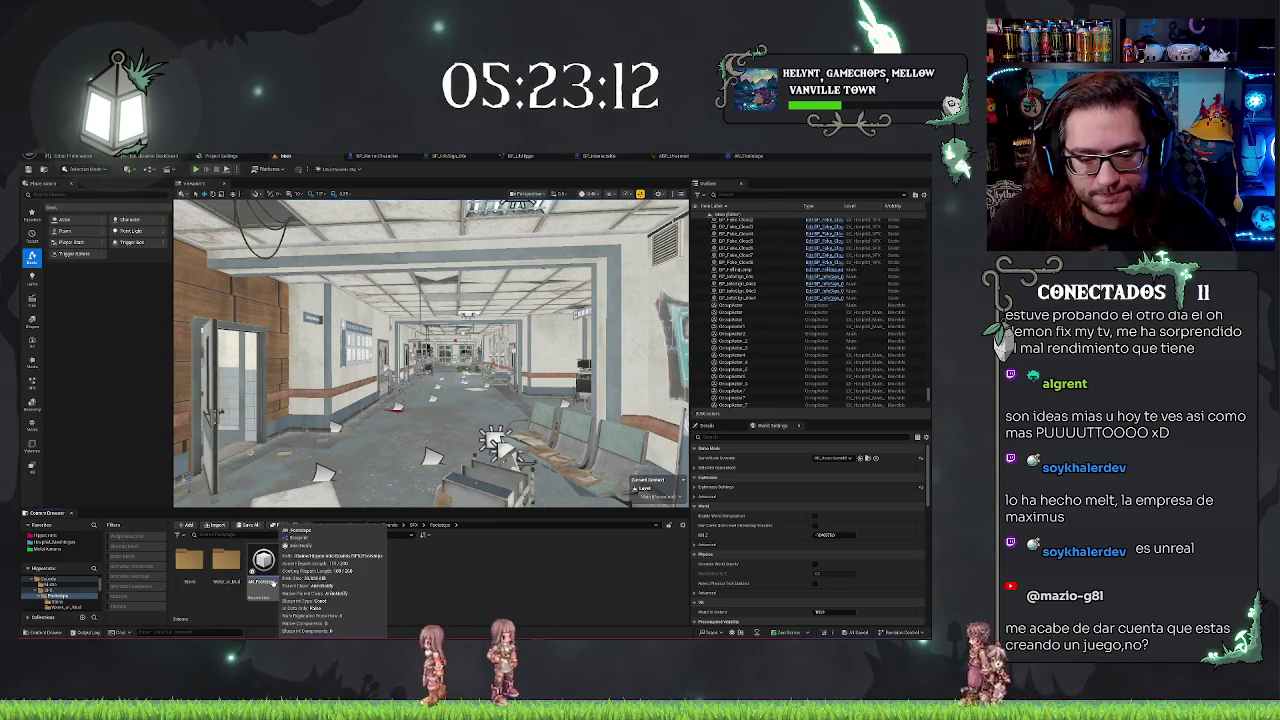
pyautogui.click(673, 156)
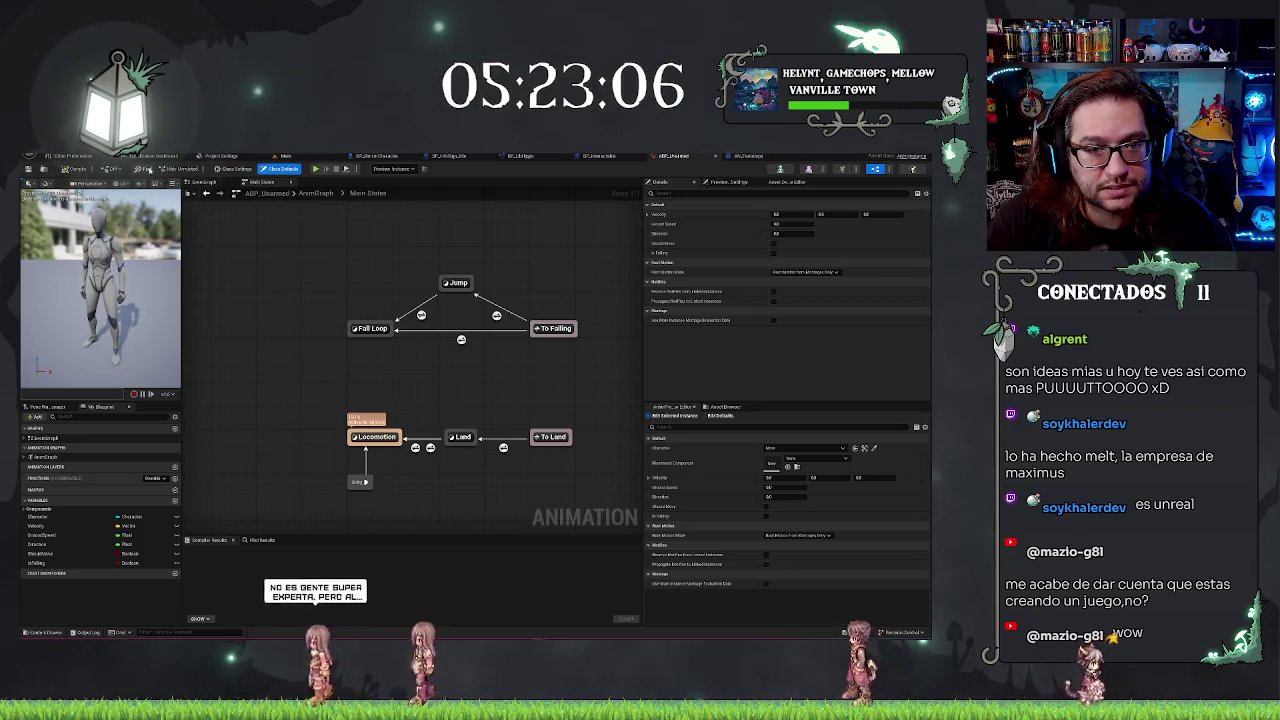
pyautogui.click(285, 156)
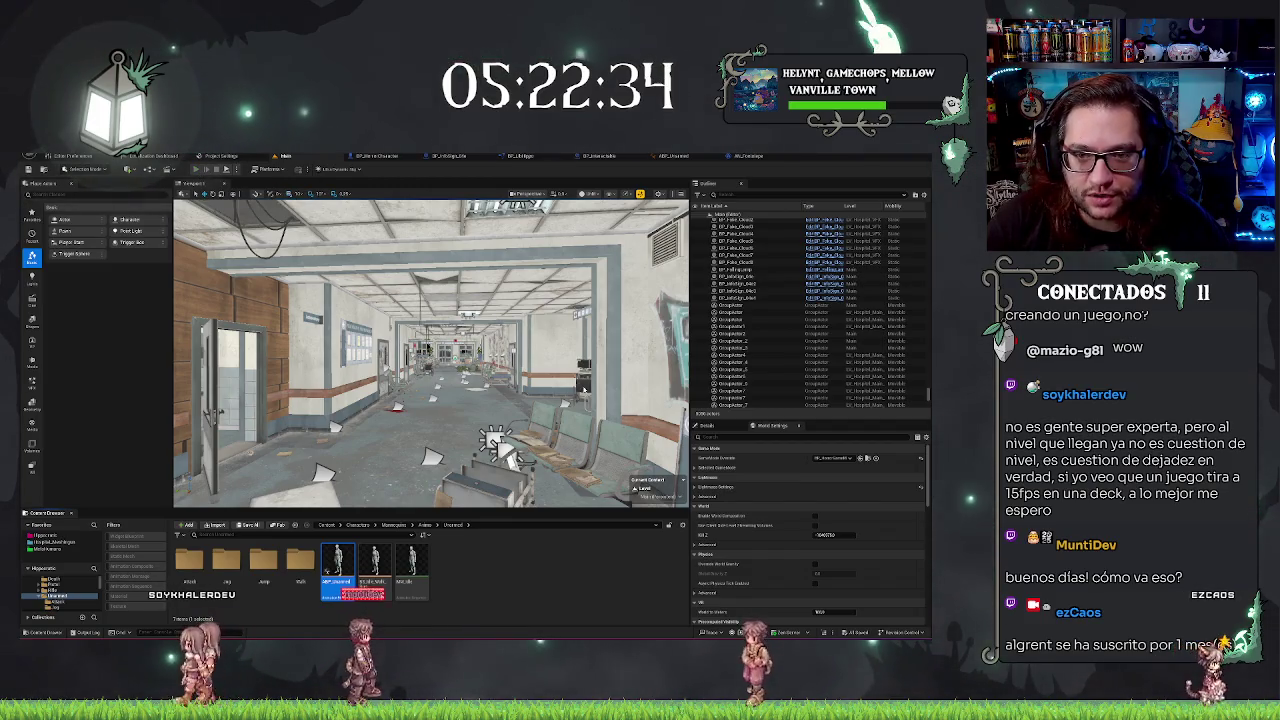
# Launch Play In Editor on the hospital level with Alt+P
pyautogui.hotkey('alt', 'p')
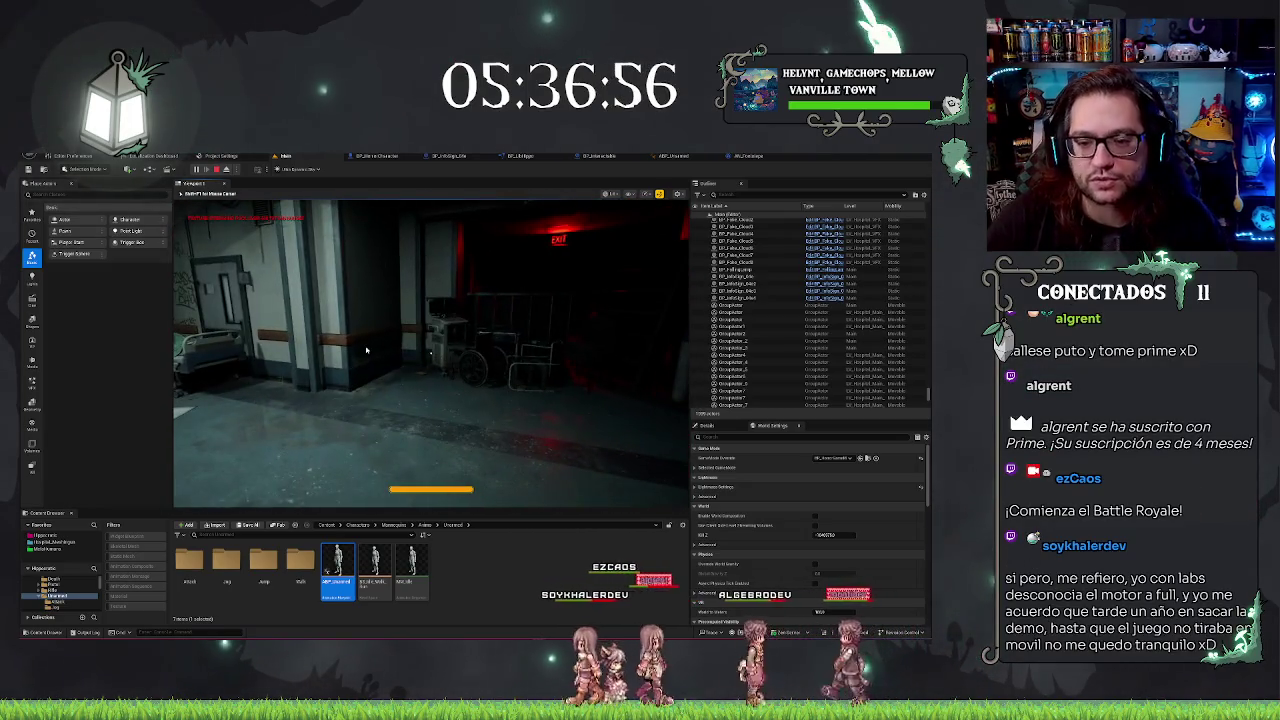
# Stop the play session with Esc and move the view down the hospital corridor
pyautogui.press('Escape')
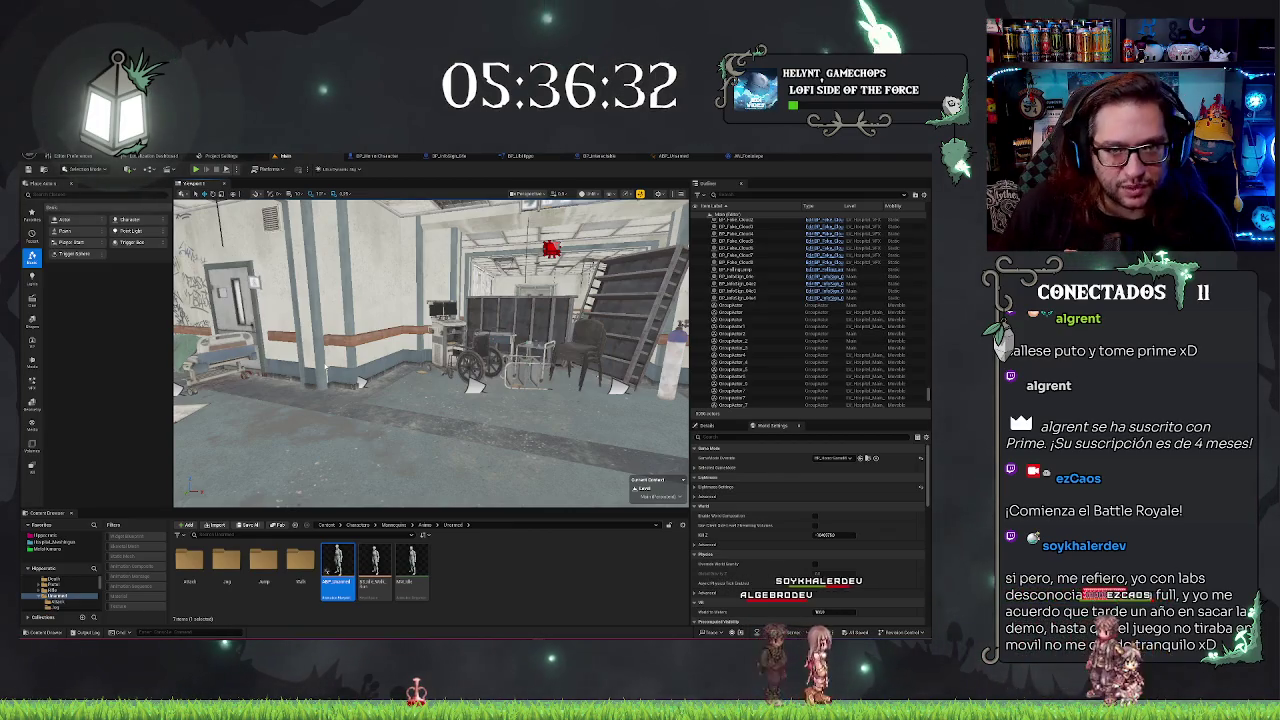
pyautogui.moveTo(489, 411); pyautogui.dragTo(489, 411)
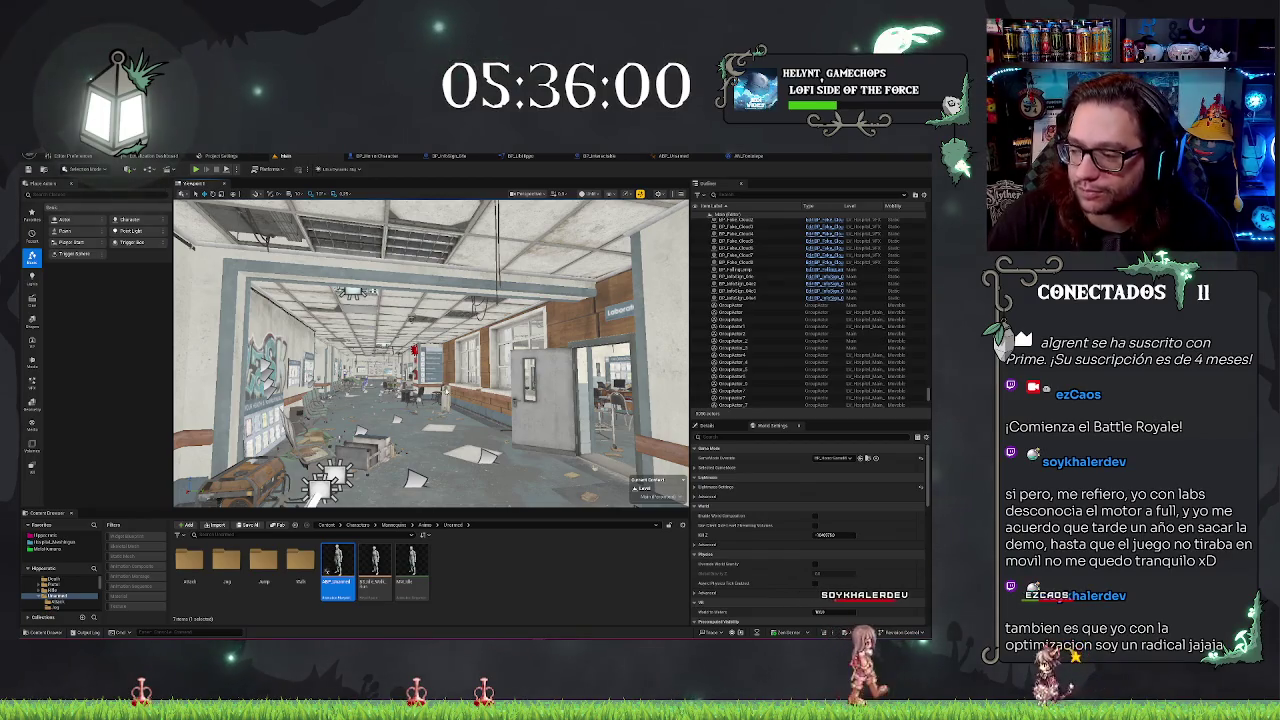
pyautogui.moveTo(443, 408); pyautogui.dragTo(452, 404)
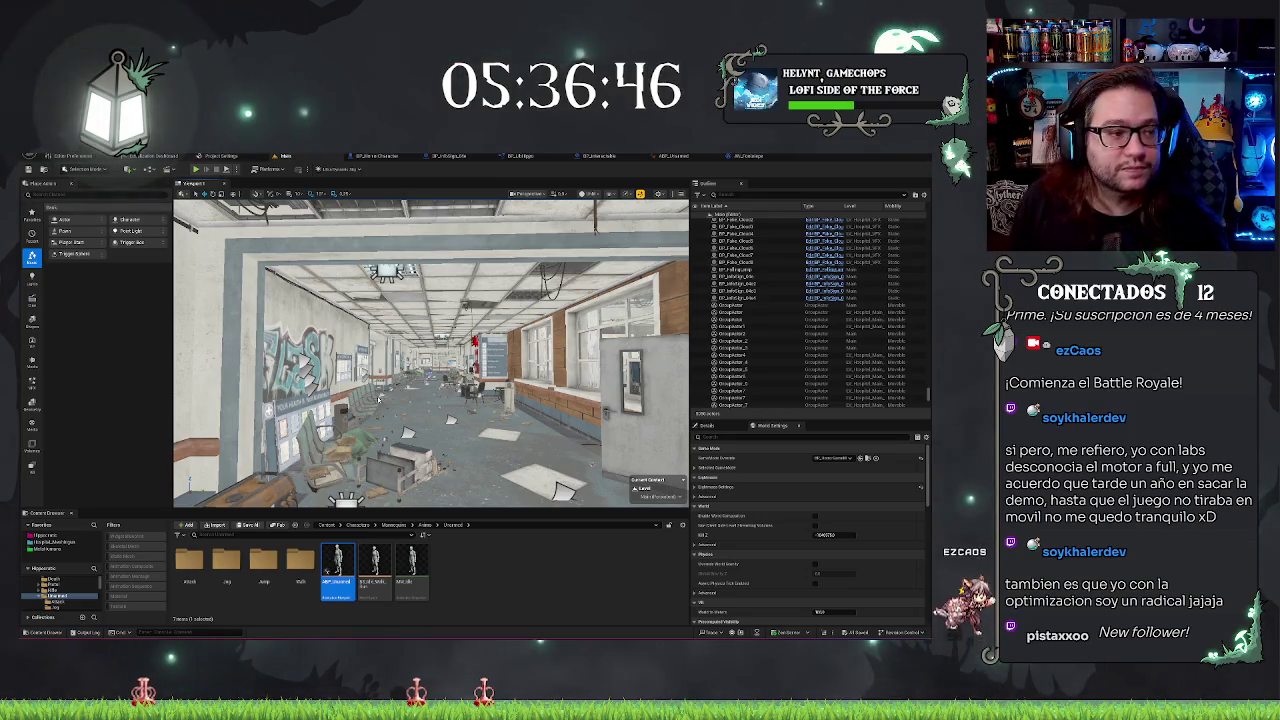
pyautogui.moveTo(458, 416)
pyautogui.mouseDown()
pyautogui.moveTo(470, 410)
pyautogui.moveTo(458, 416)
pyautogui.mouseUp()
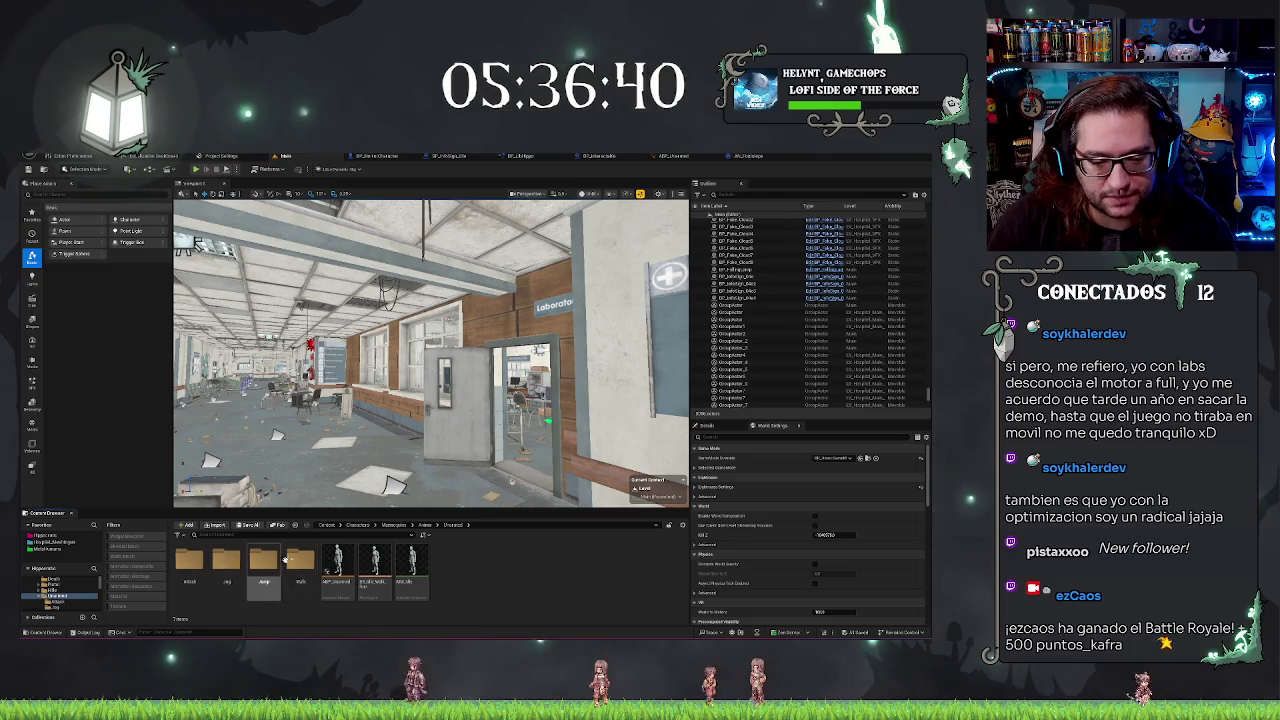
# Open all eight unarmed walk sequences from the Walk folder at once
pyautogui.doubleClick(300, 560)
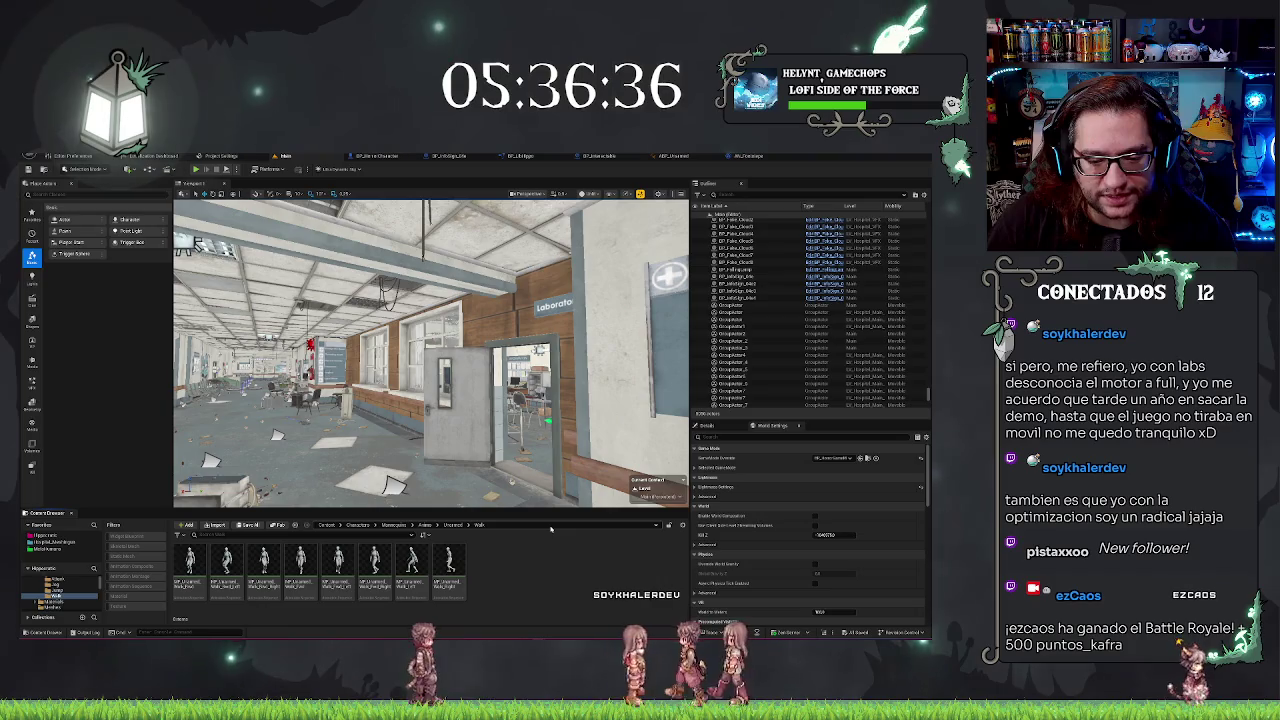
pyautogui.click(226, 580)
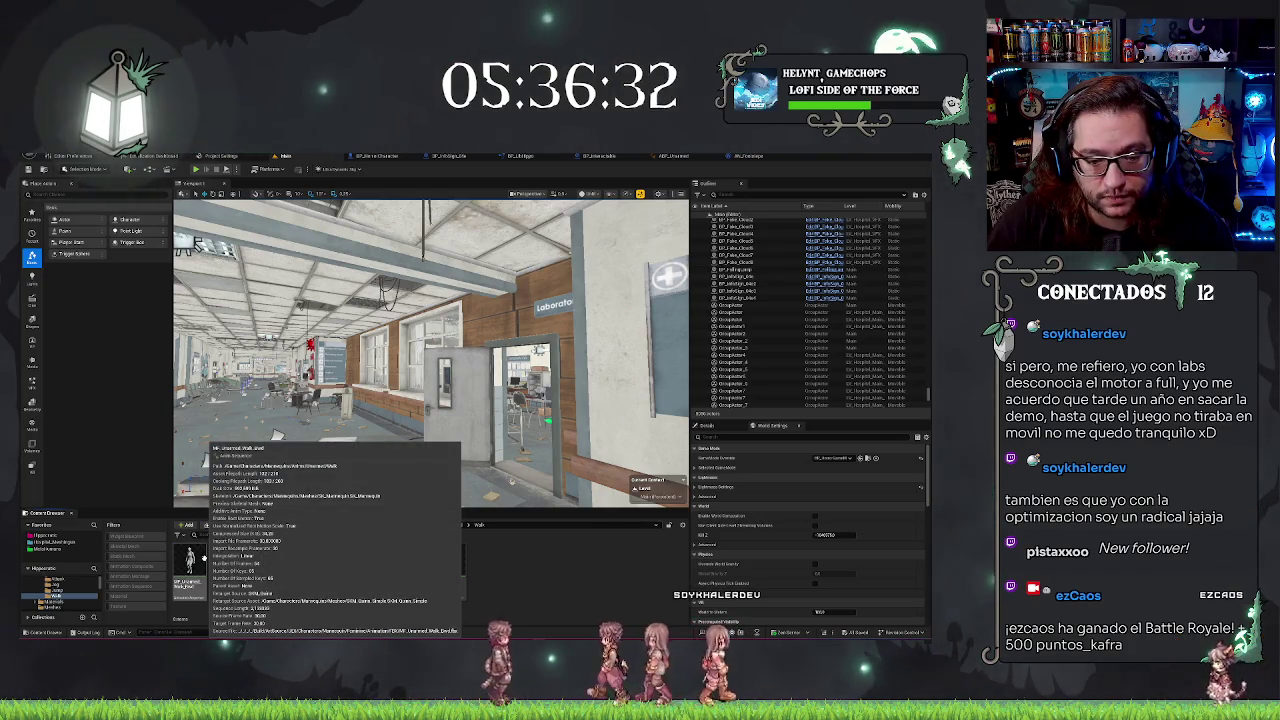
pyautogui.hotkey('ctrl', 'a')
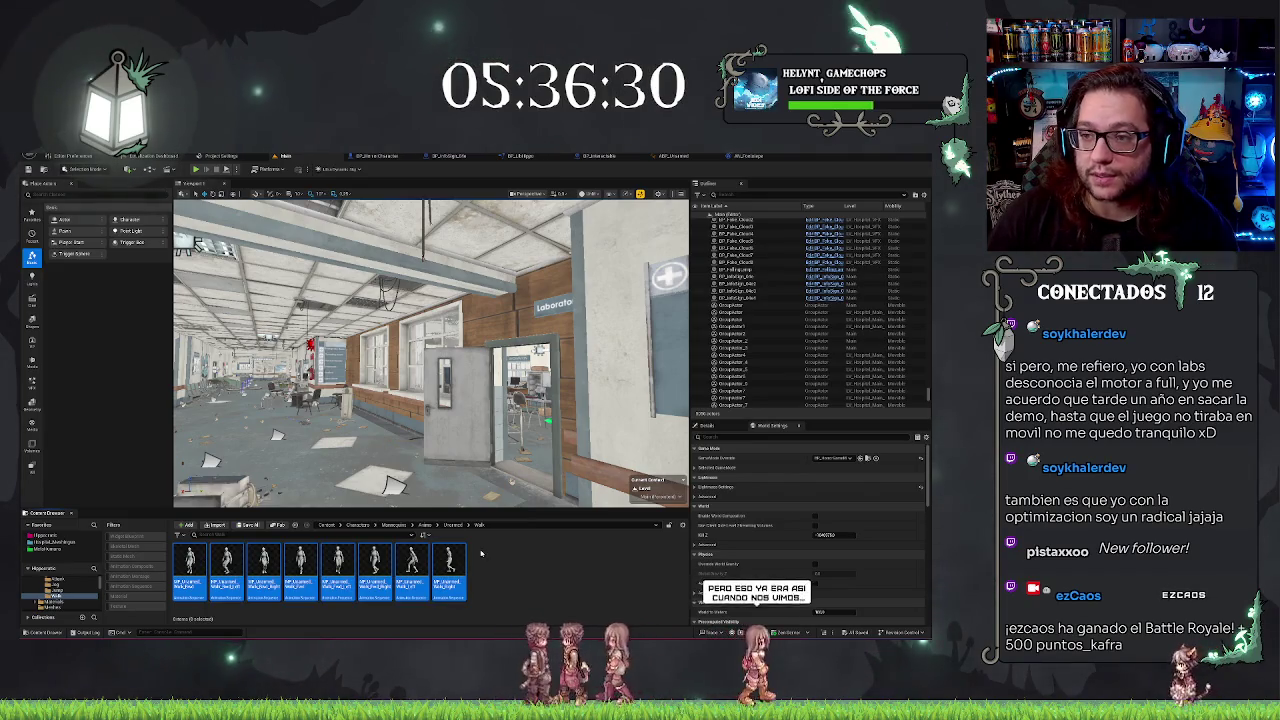
pyautogui.press('Return')
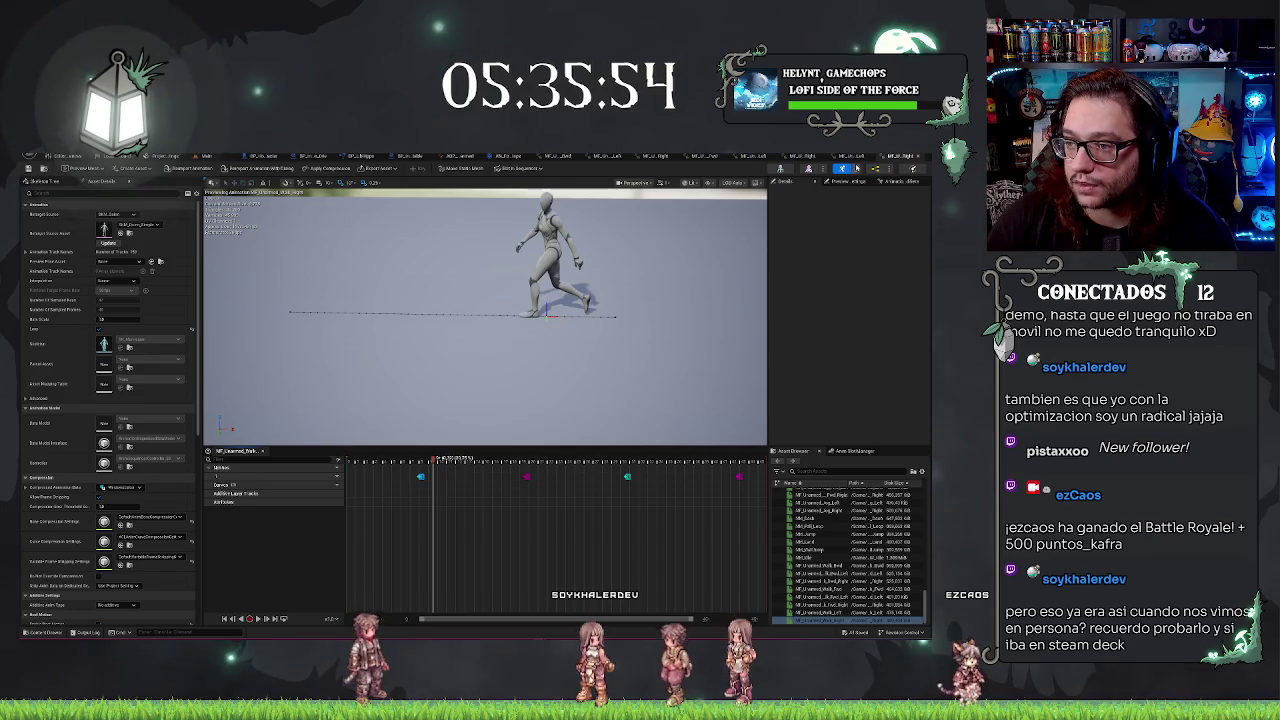
# Scrub the walk animation and add a second track from the Notifies track menu
pyautogui.click(848, 181)
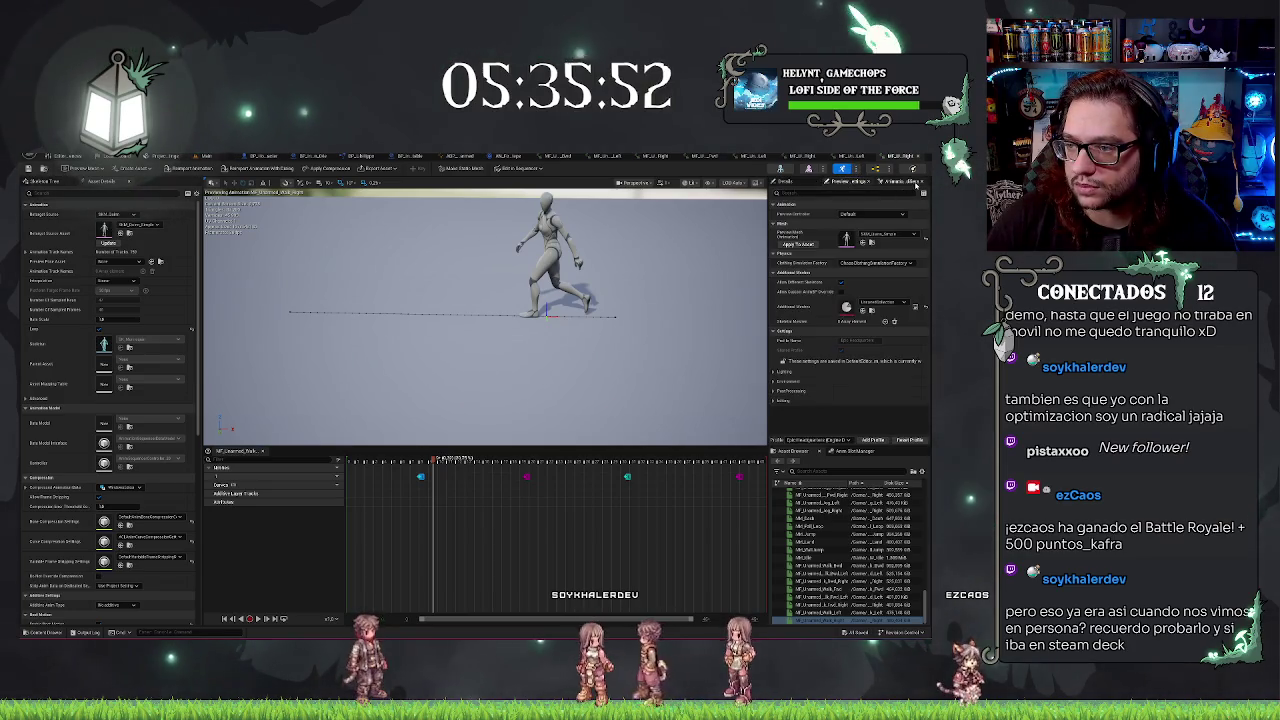
pyautogui.click(912, 182)
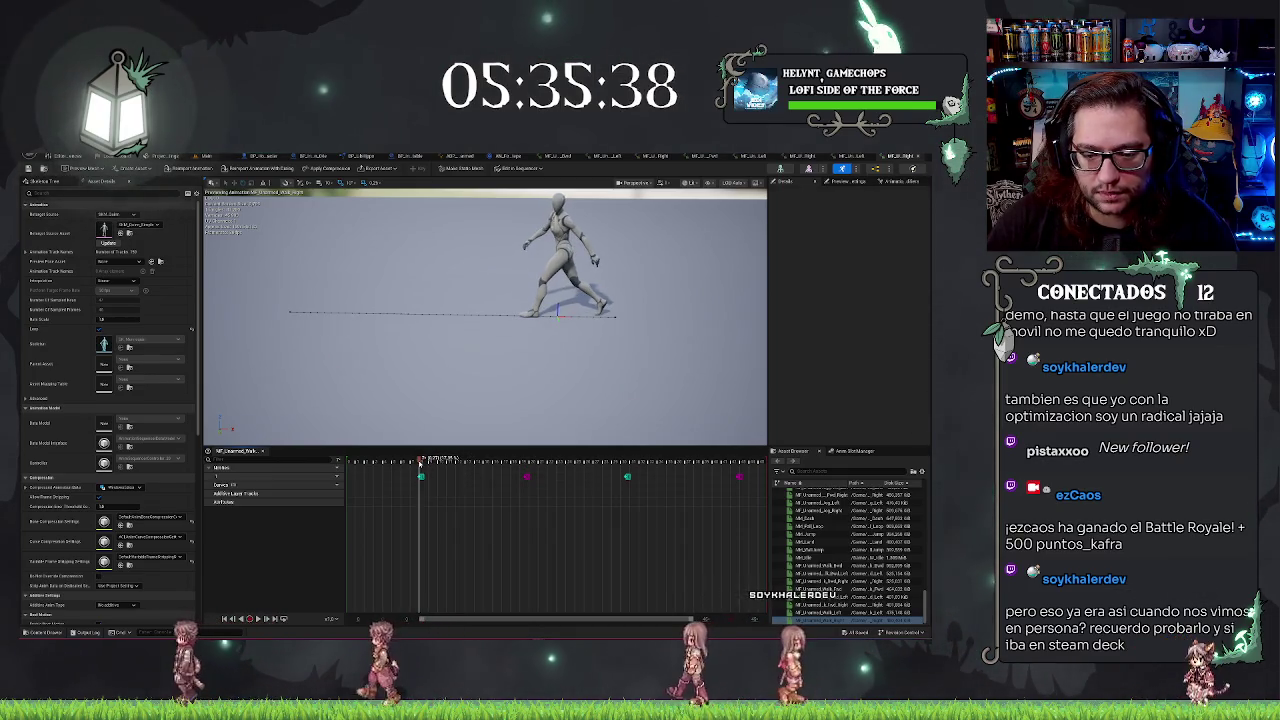
pyautogui.moveTo(426, 463)
pyautogui.mouseDown()
pyautogui.moveTo(628, 472)
pyautogui.moveTo(513, 470)
pyautogui.mouseUp()
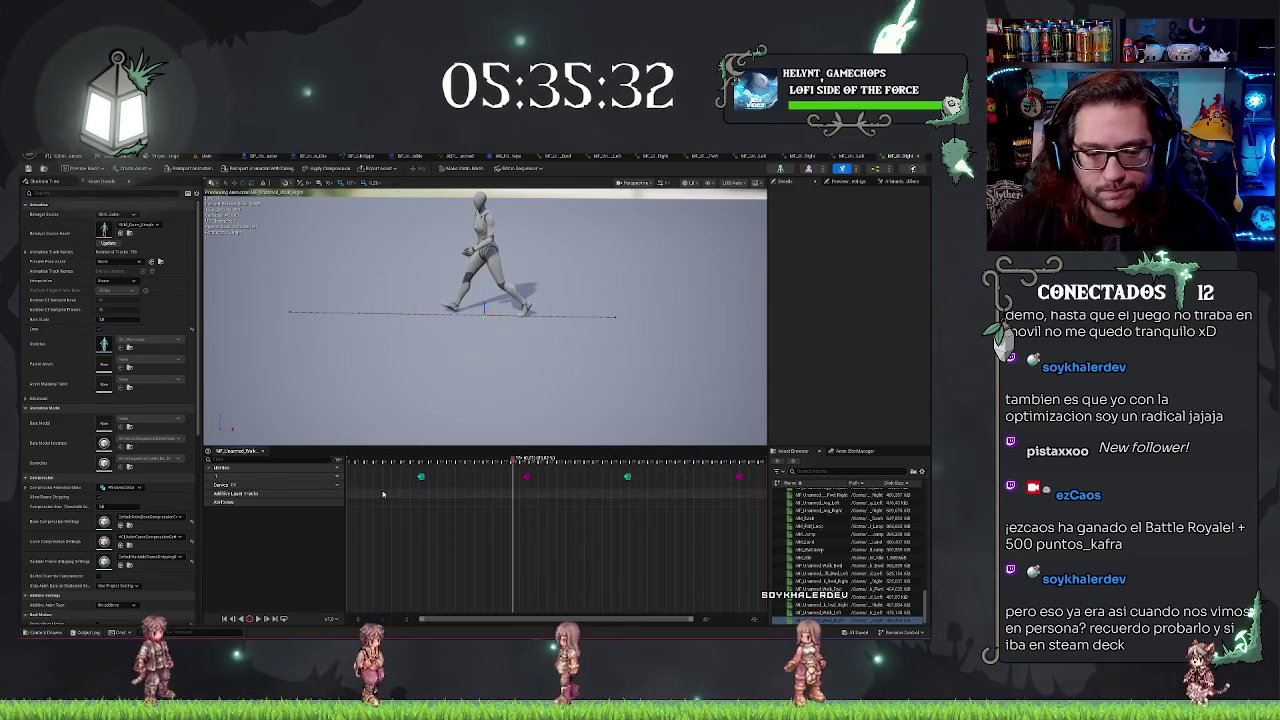
pyautogui.click(334, 467)
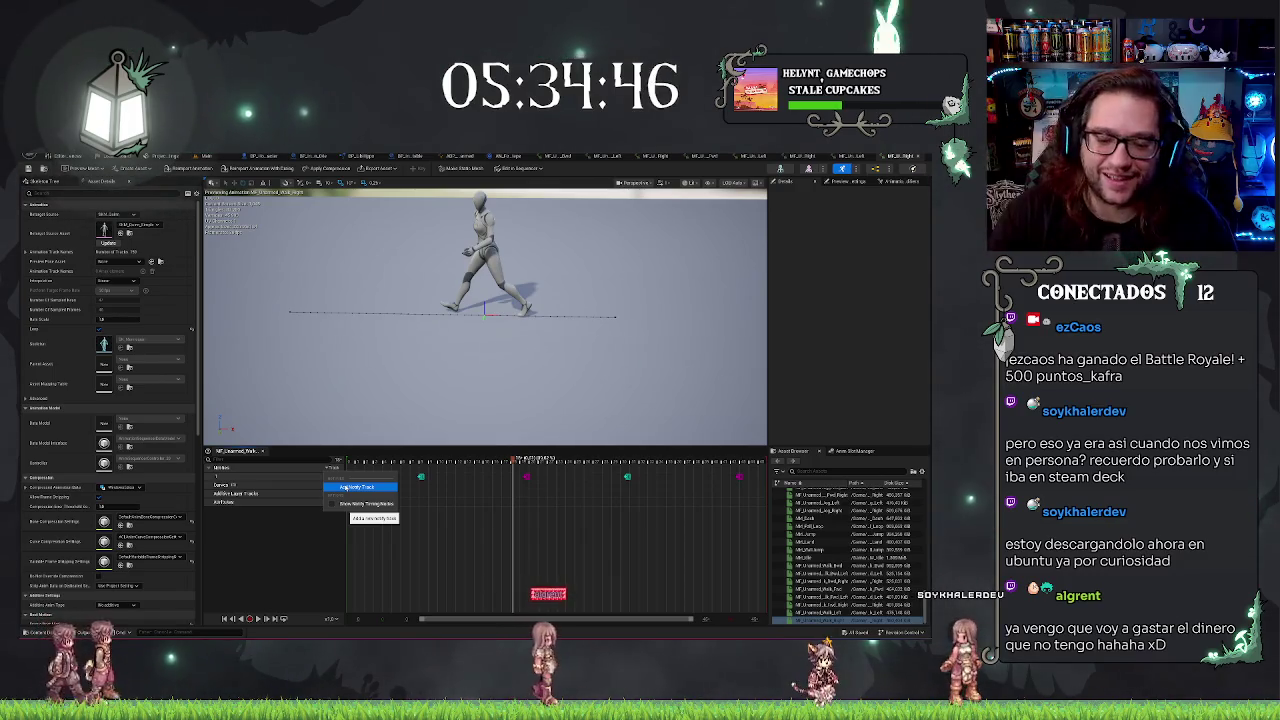
pyautogui.click(359, 487)
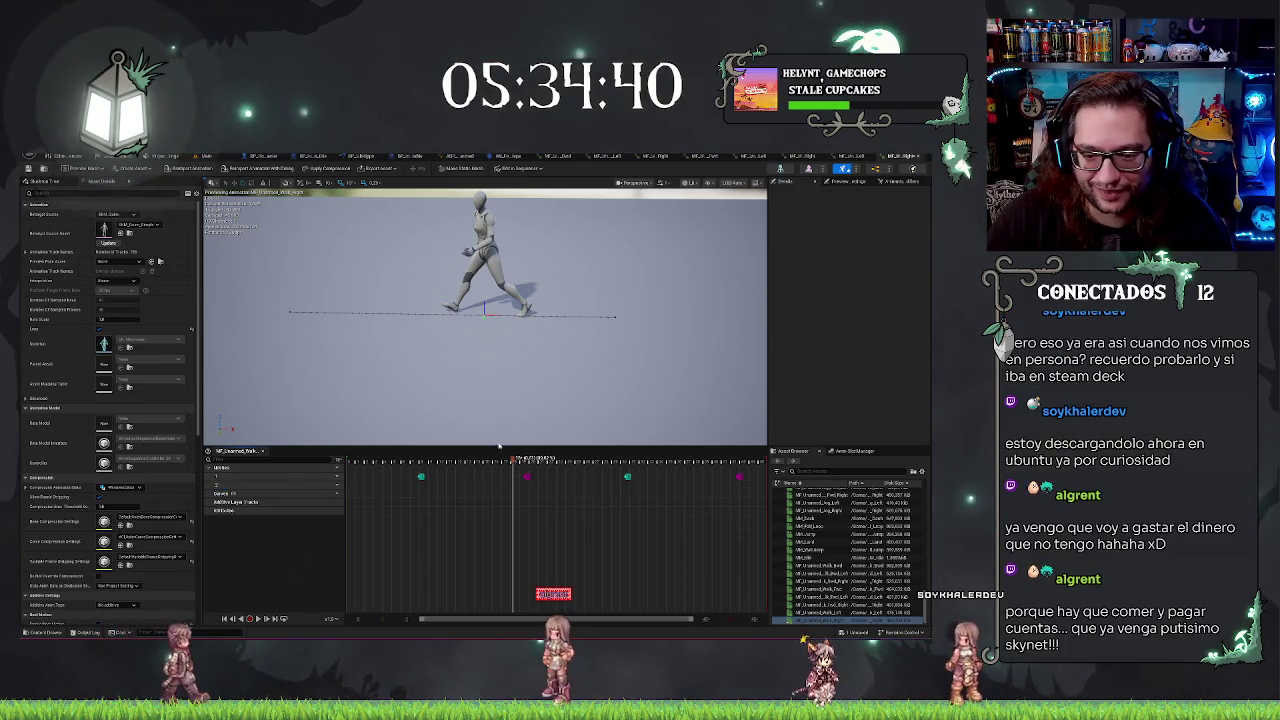
# Place an AN_Footsteps notify at frame 0 on the new notify track
pyautogui.moveTo(513, 461); pyautogui.dragTo(420, 461)
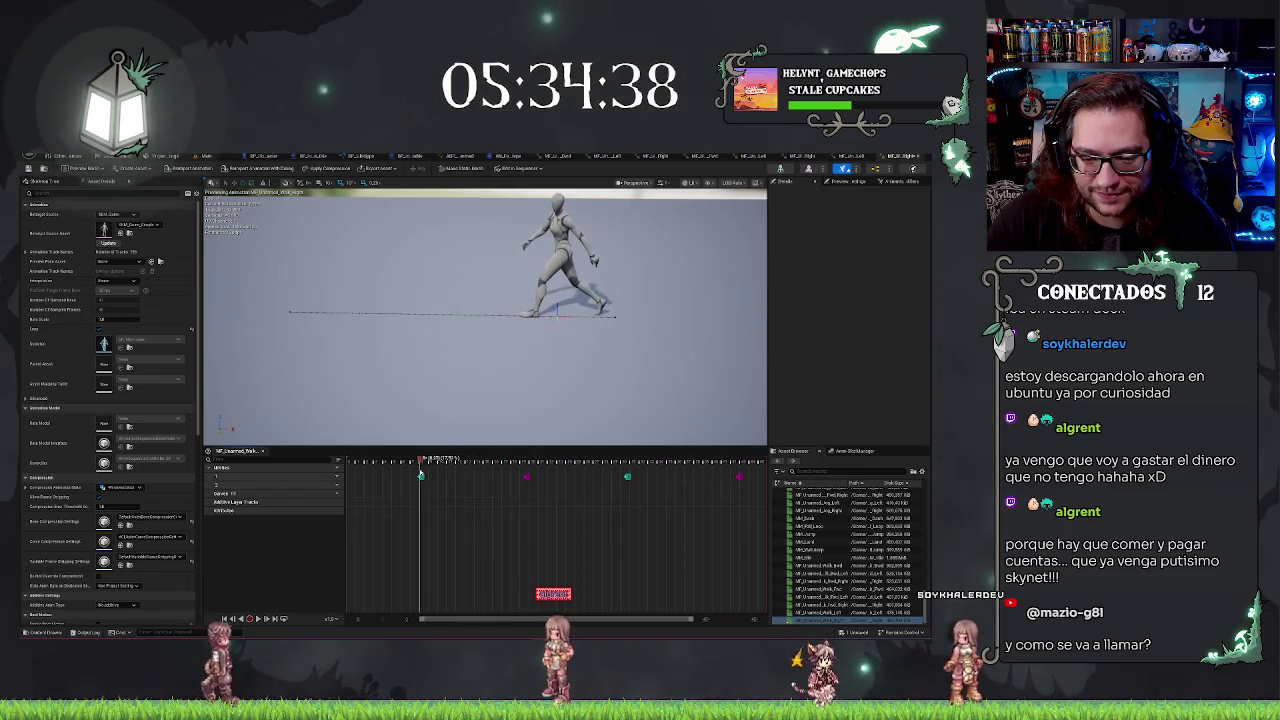
pyautogui.rightClick(420, 486)
pyautogui.moveTo(450, 500)
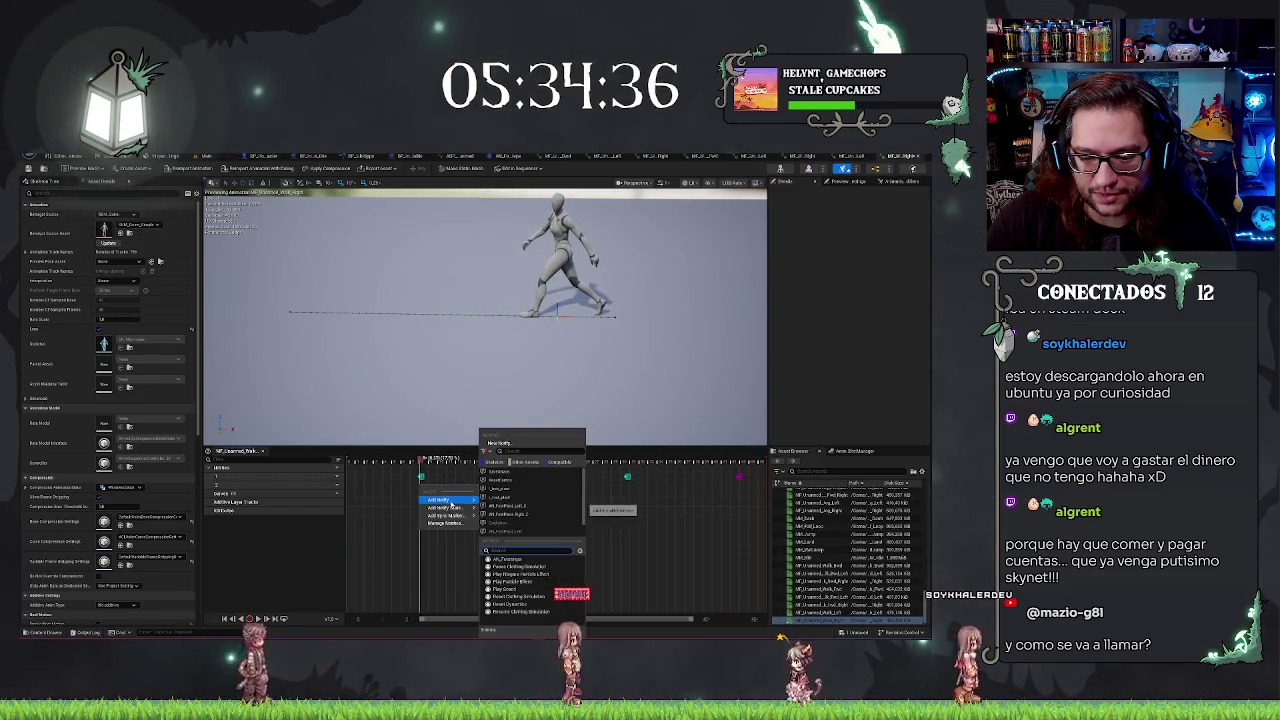
pyautogui.click(505, 497)
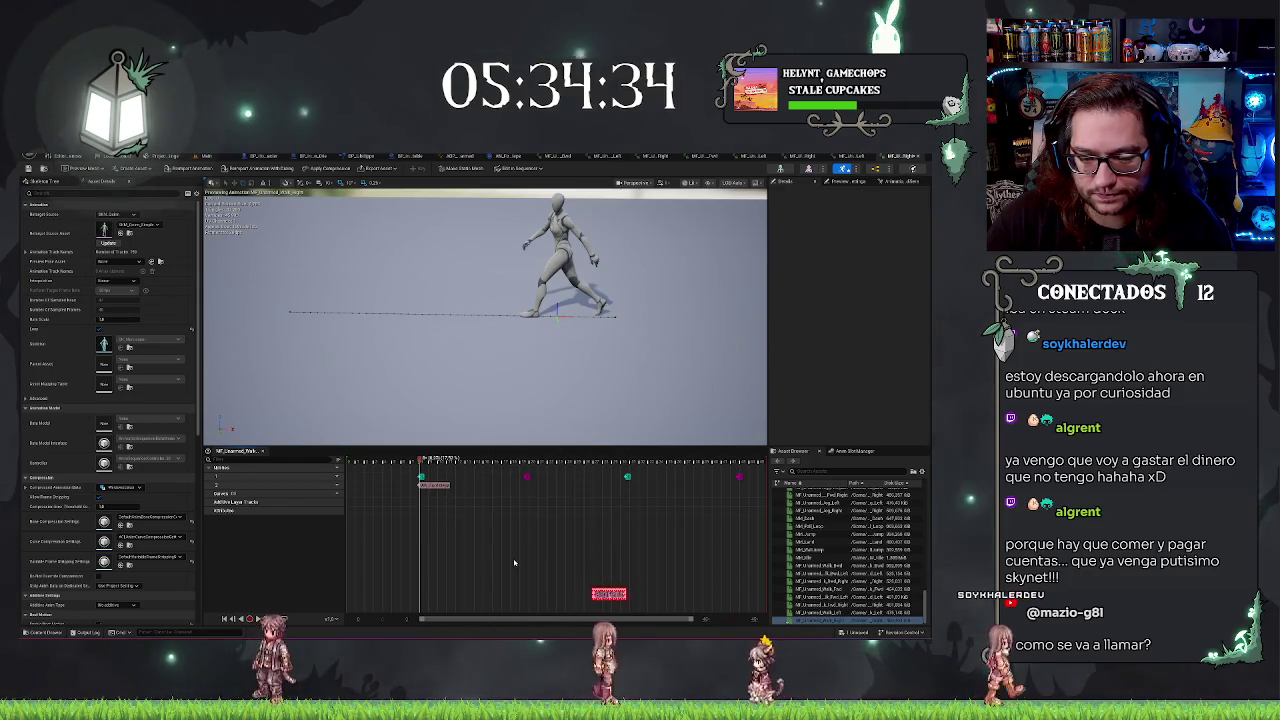
pyautogui.click(436, 486)
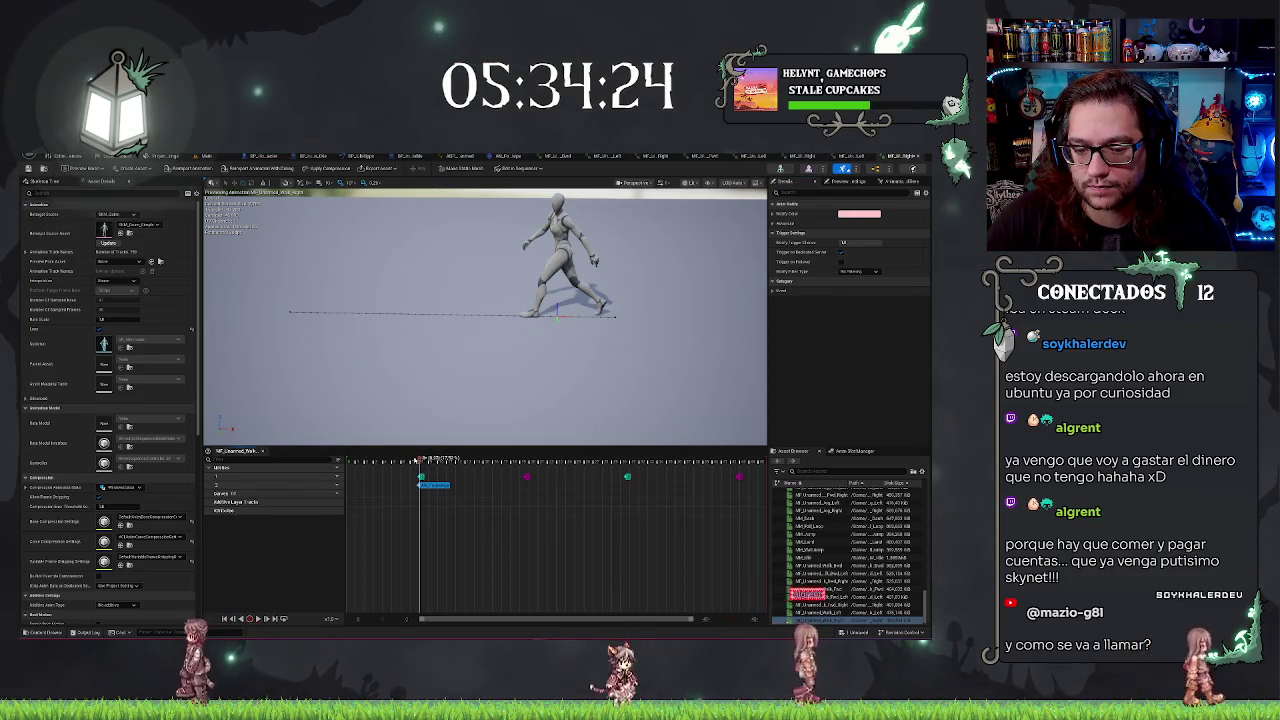
pyautogui.click(419, 474)
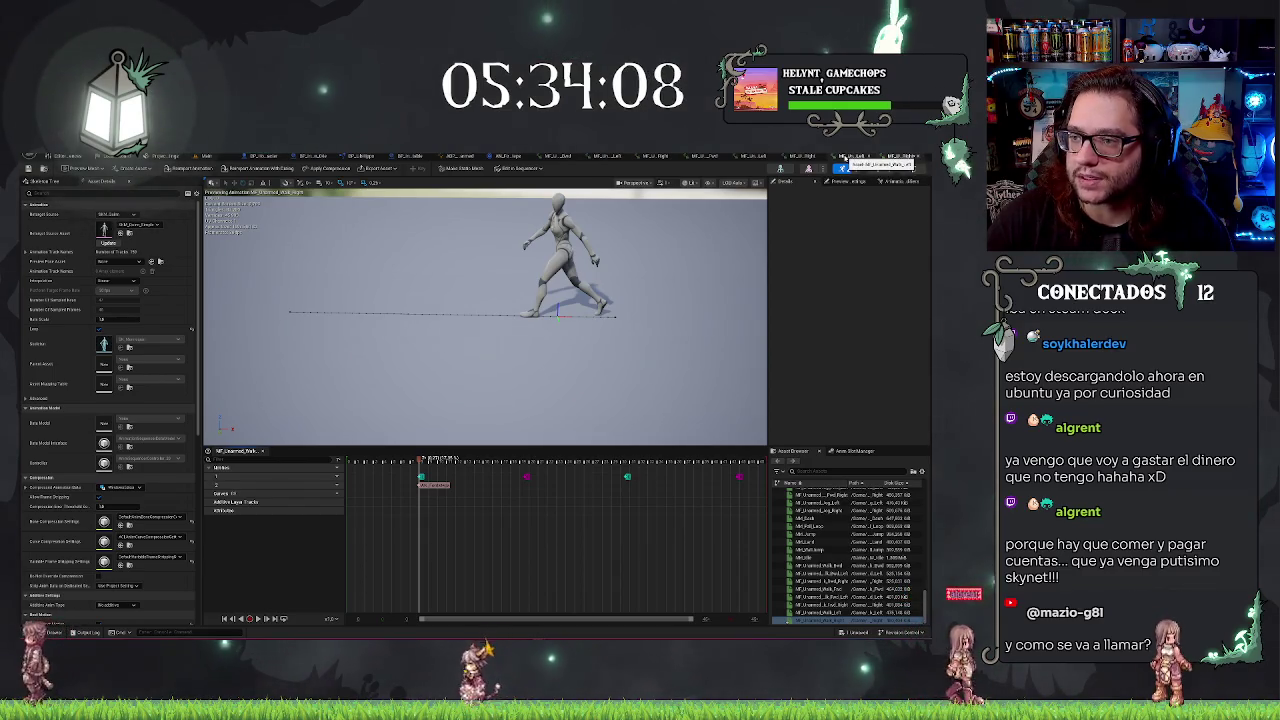
# In AN_Footsteps, add a Get Socket Location node wired from Mesh Comp, then return to the walk animation
pyautogui.click(843, 160)
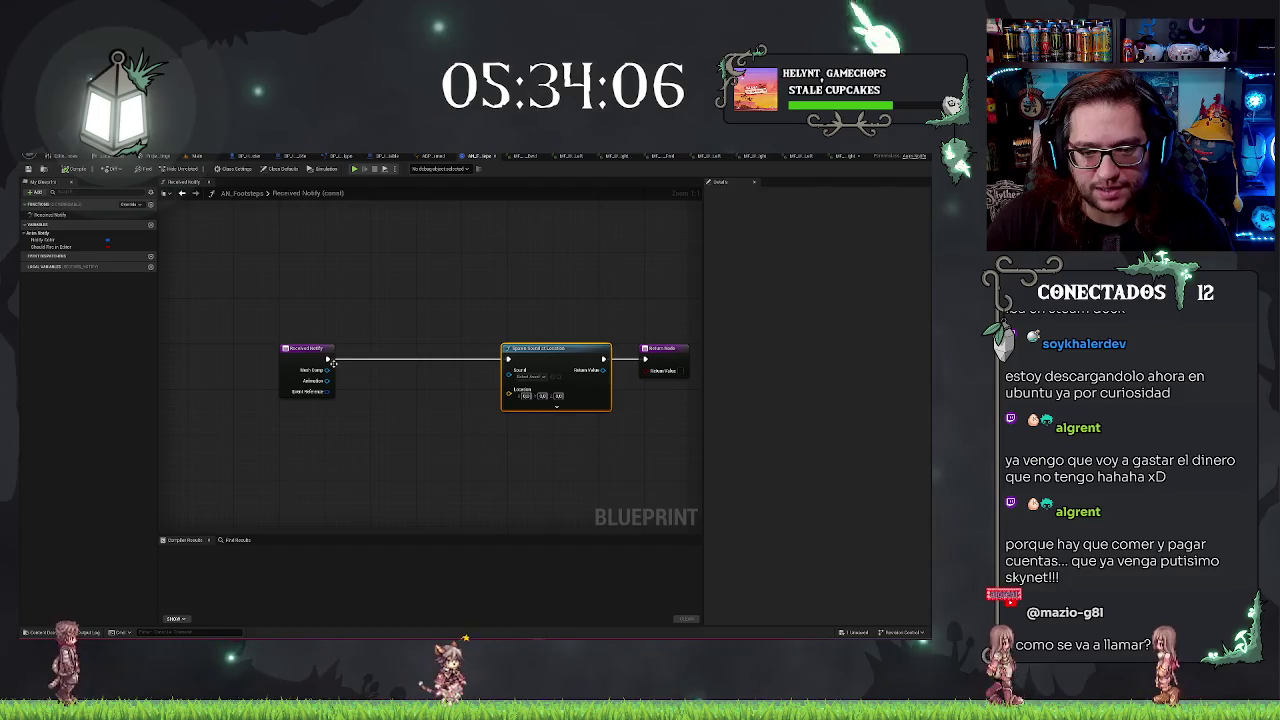
pyautogui.moveTo(327, 370); pyautogui.dragTo(365, 392)
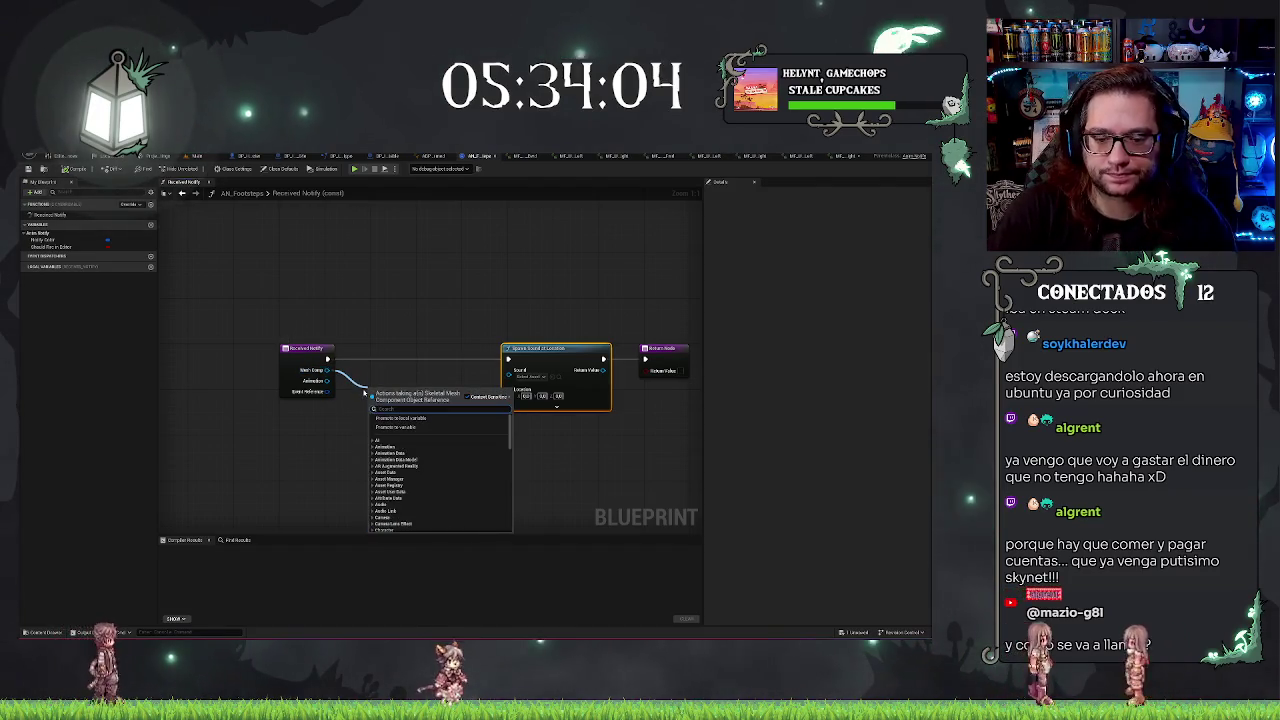
pyautogui.write('getskele')
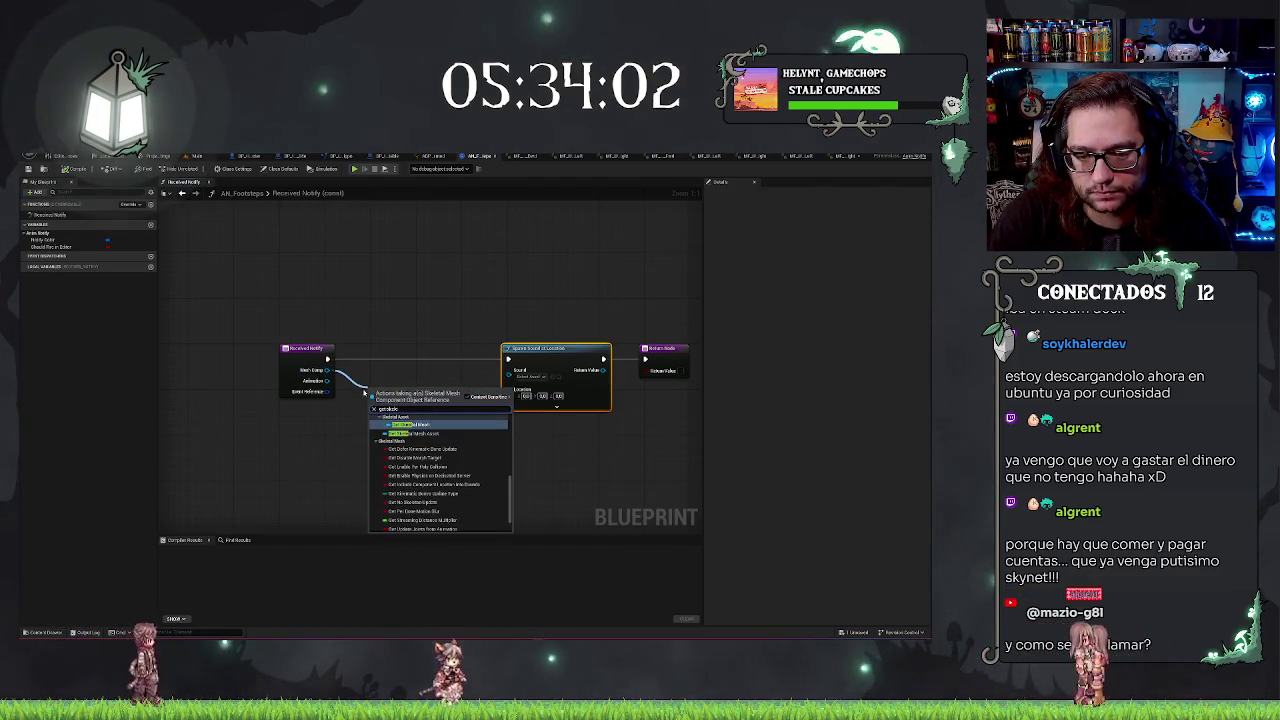
pyautogui.press('BackSpace')
pyautogui.press('BackSpace')
pyautogui.press('BackSpace')
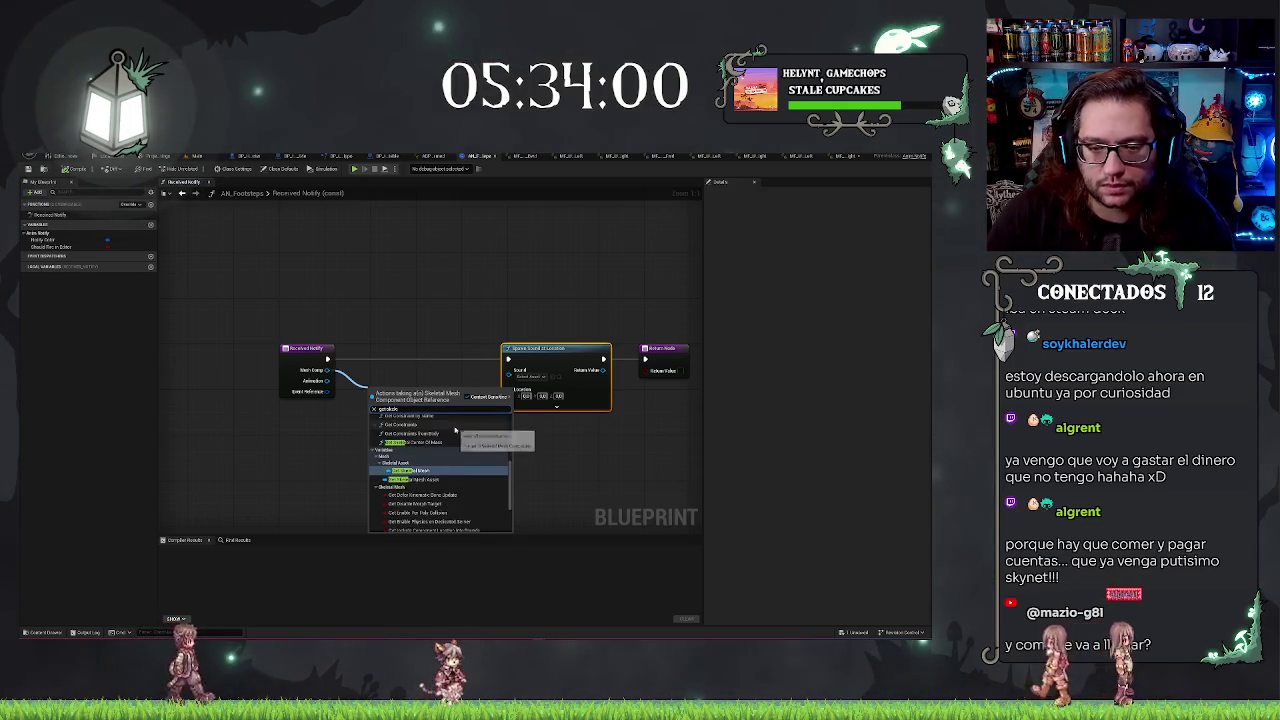
pyautogui.write('bone loca')
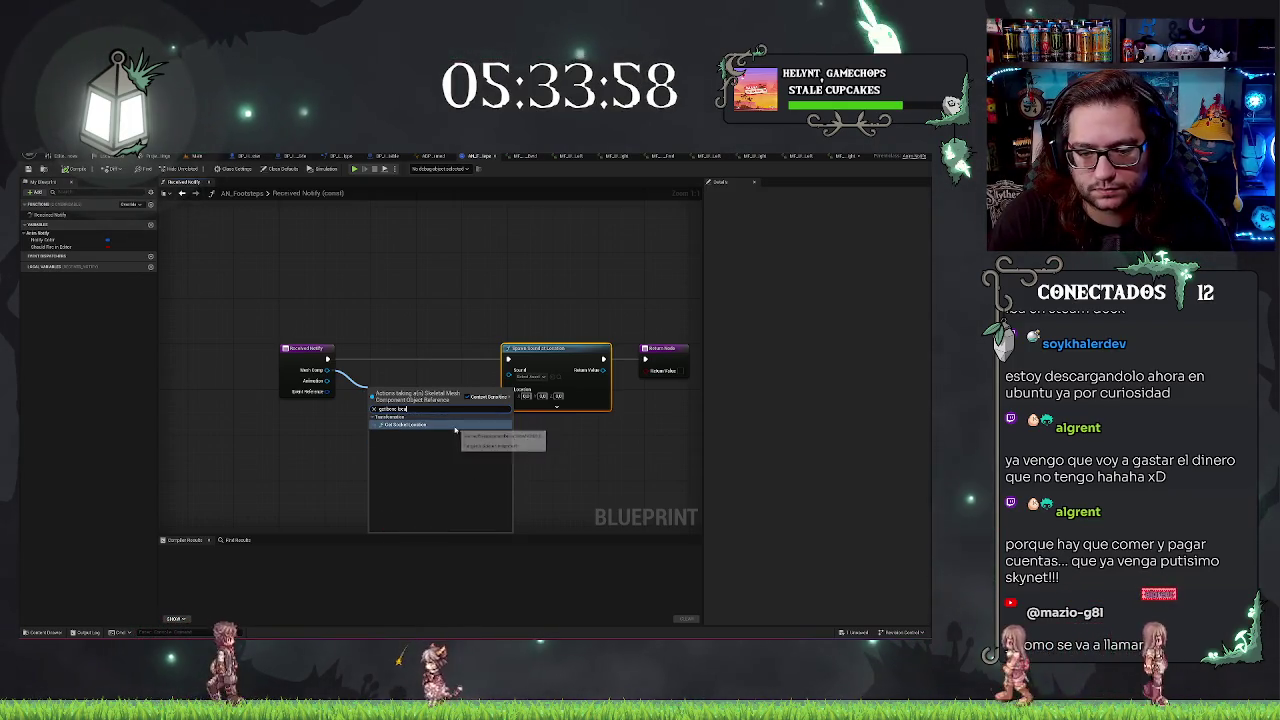
pyautogui.click(455, 426)
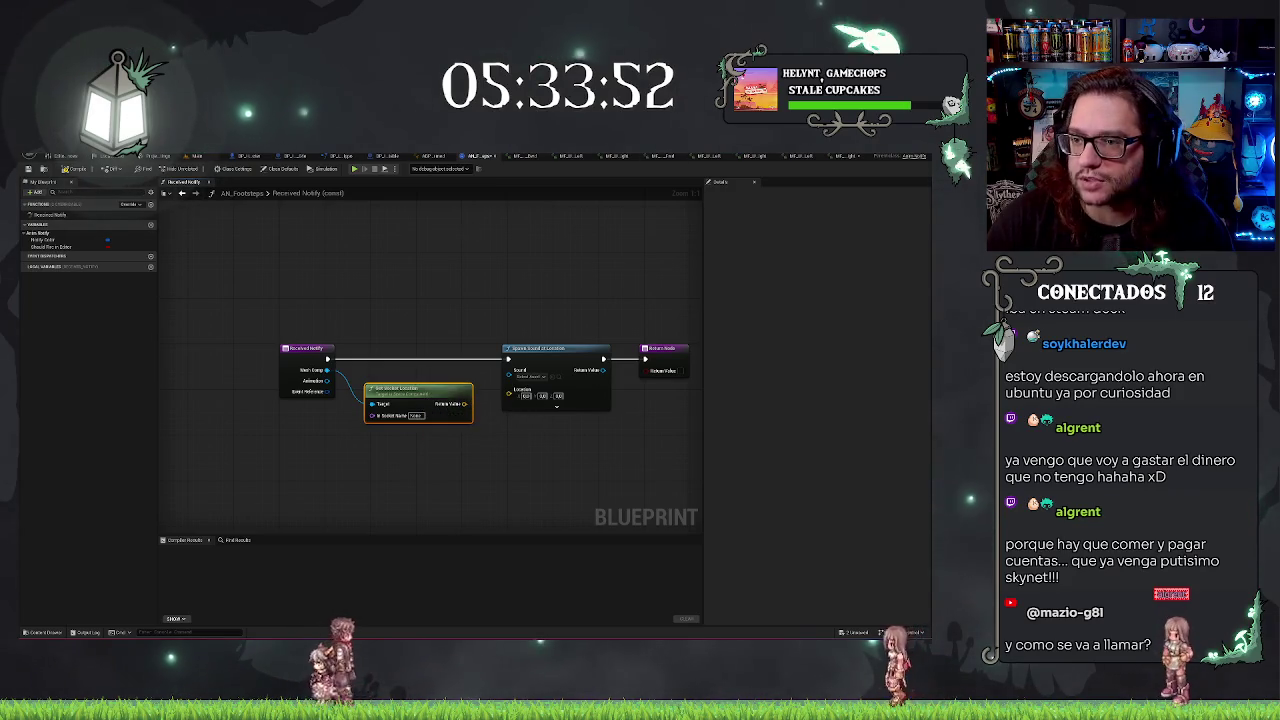
pyautogui.click(632, 156)
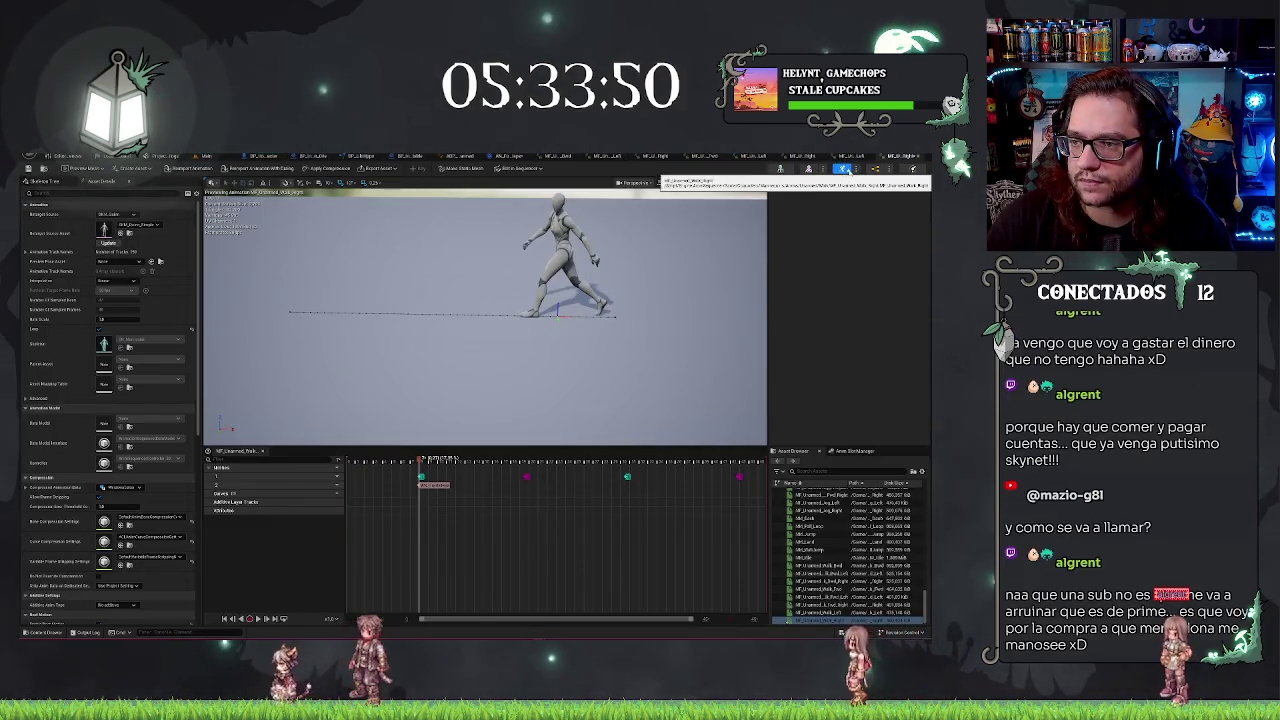
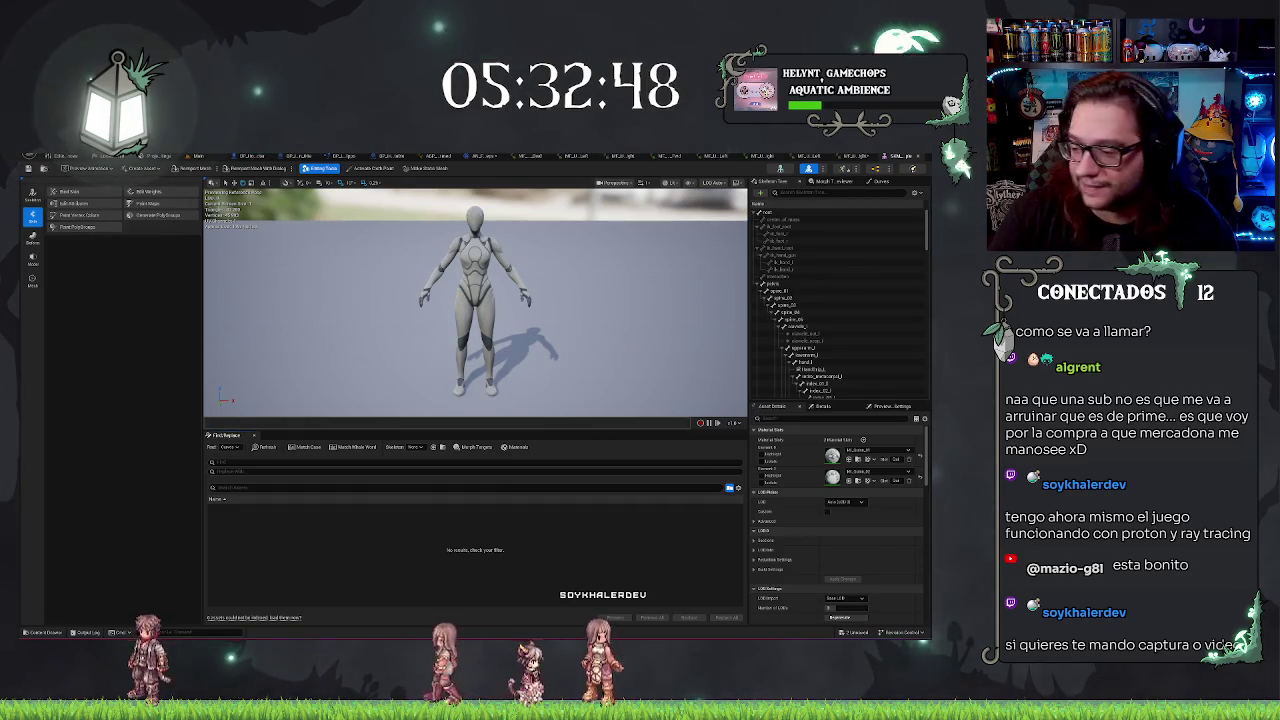
# Filter the mannequin's Skeleton Tree with 'ik' and select the foot IK bone
pyautogui.scroll(-10, 885, 316)
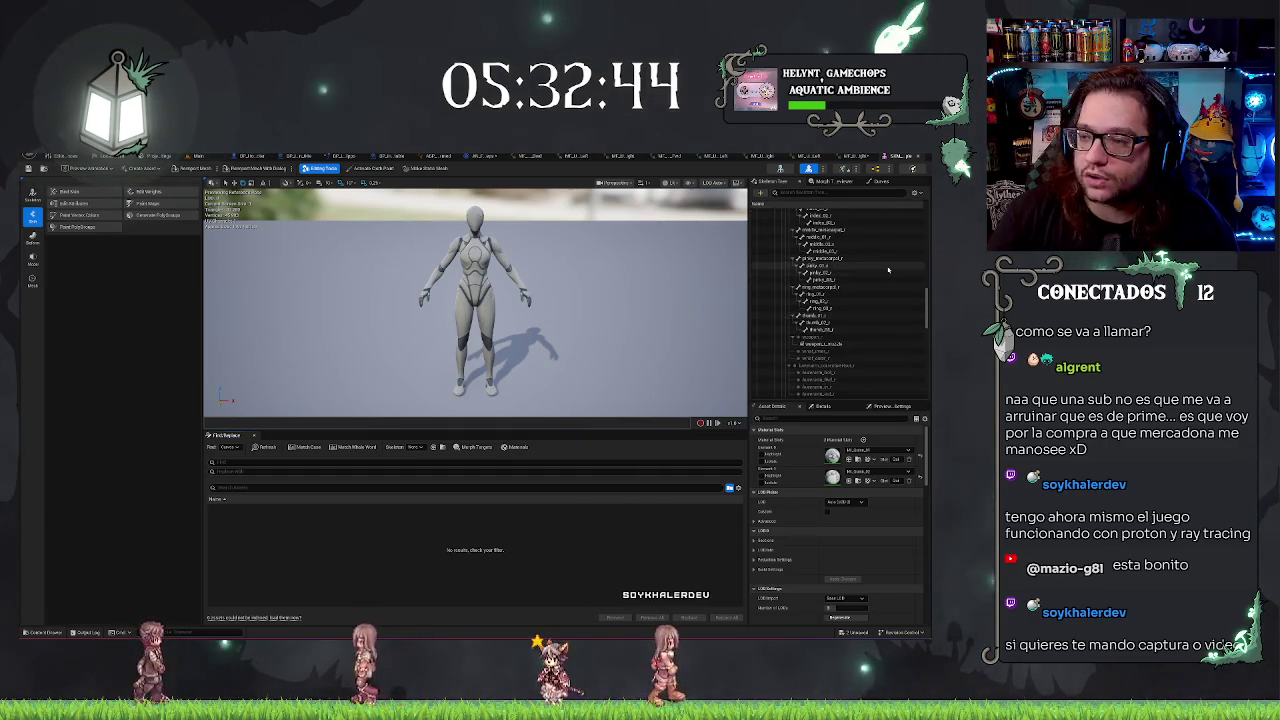
pyautogui.scroll(-5, 905, 318)
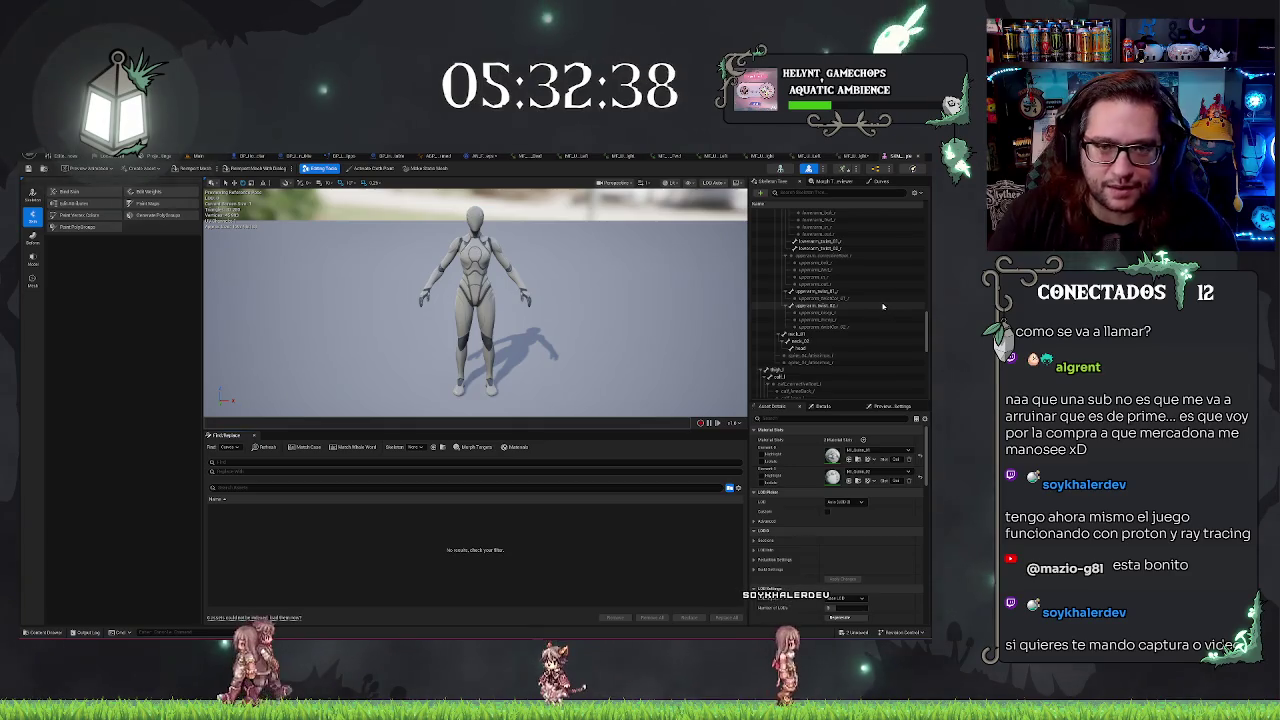
pyautogui.scroll(-3, 905, 320)
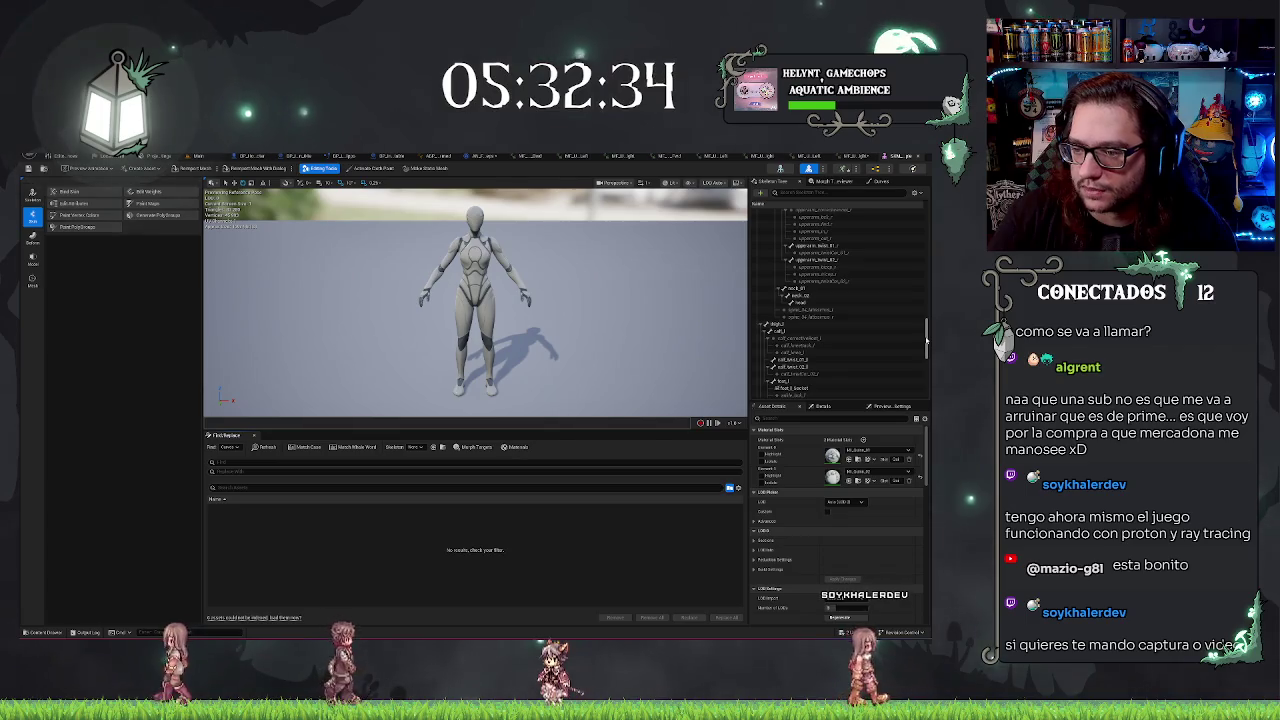
pyautogui.scroll(-3, 905, 320)
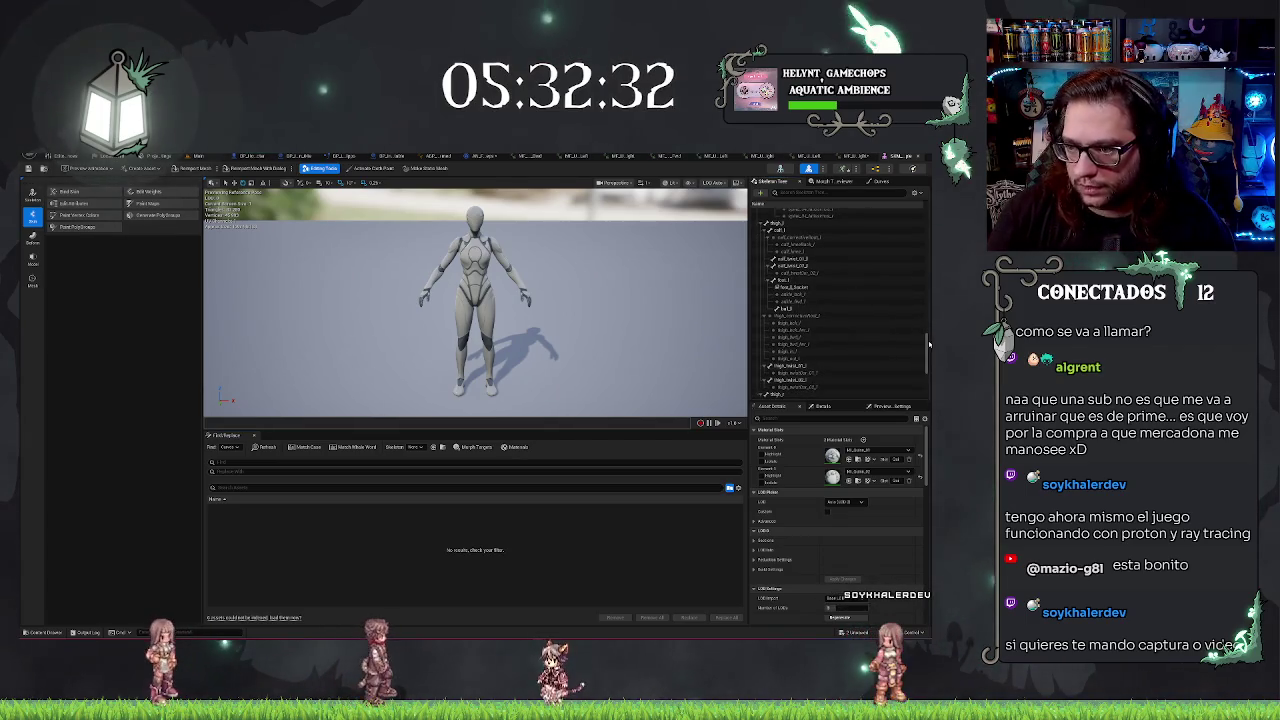
pyautogui.scroll(-3, 840, 300)
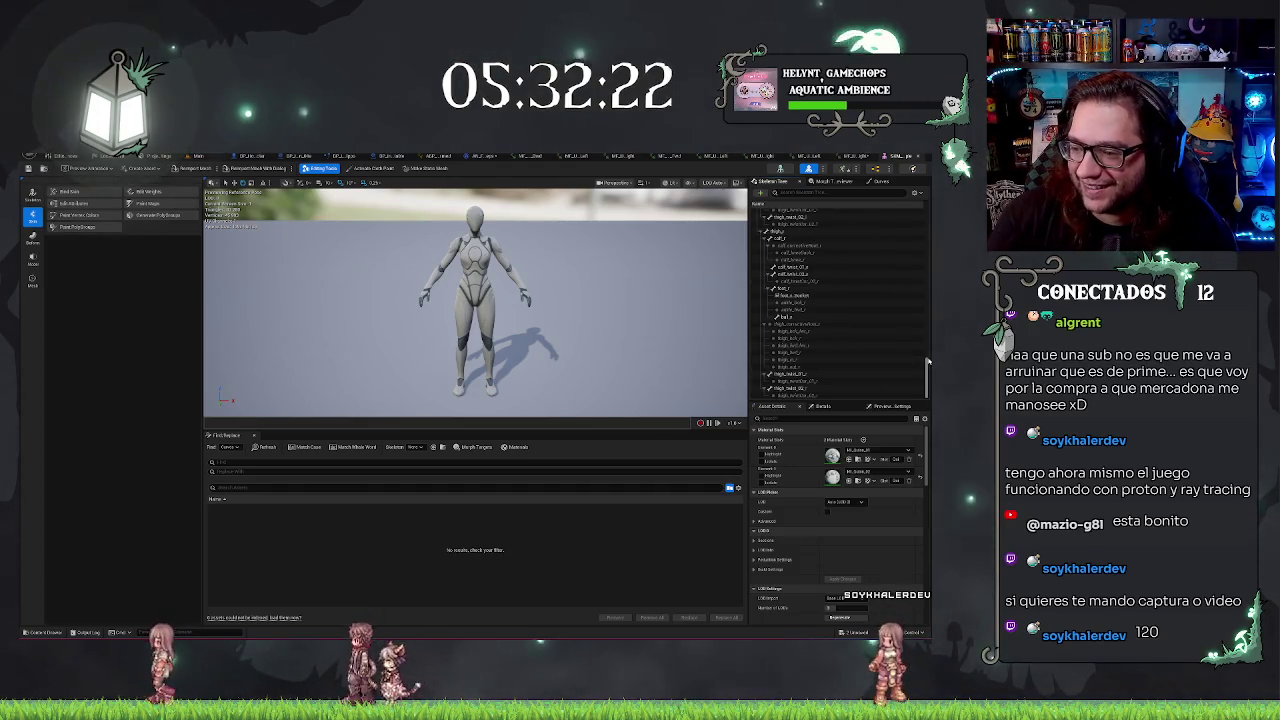
pyautogui.scroll(-1, 928, 362)
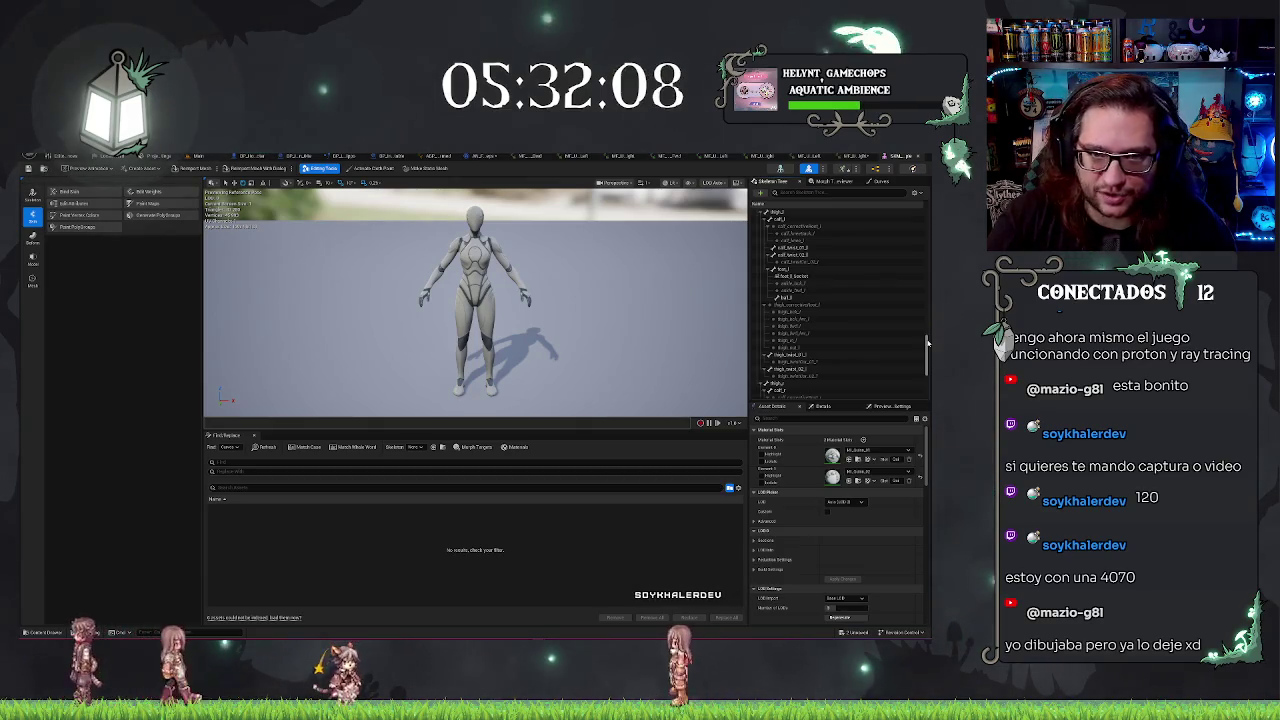
pyautogui.moveTo(928, 342); pyautogui.dragTo(928, 335)
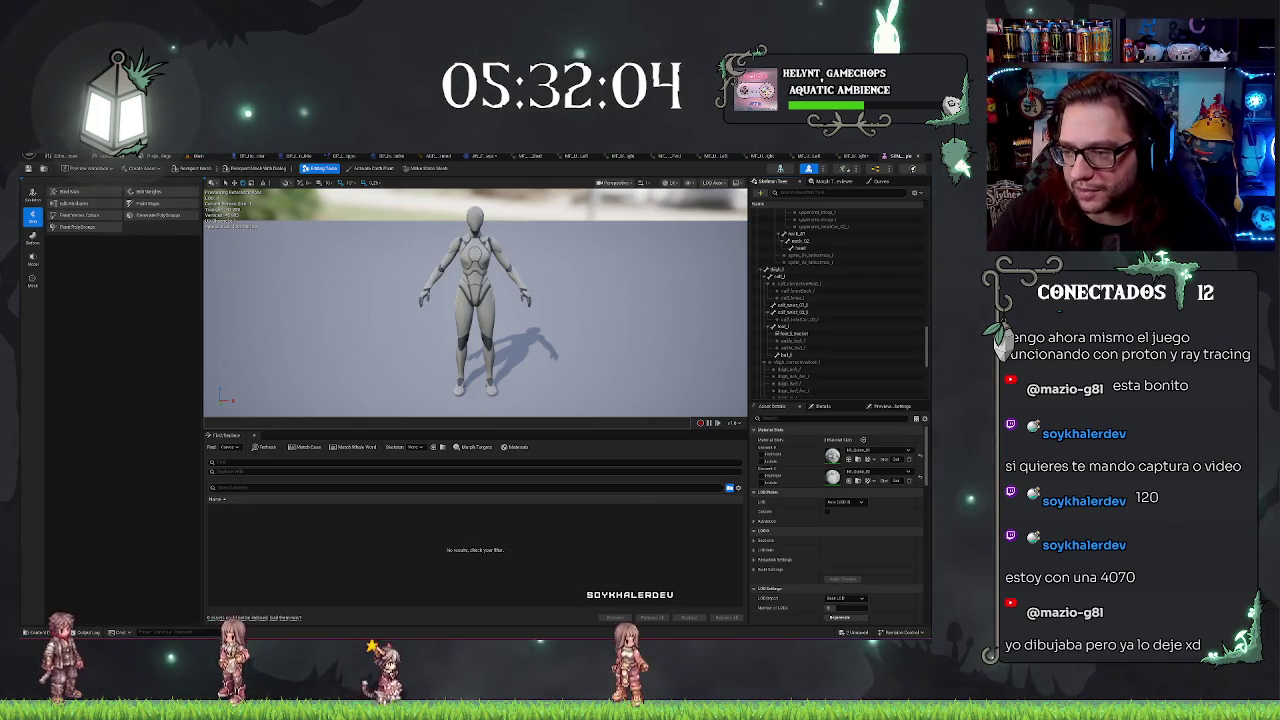
pyautogui.scroll(-5, 894, 319)
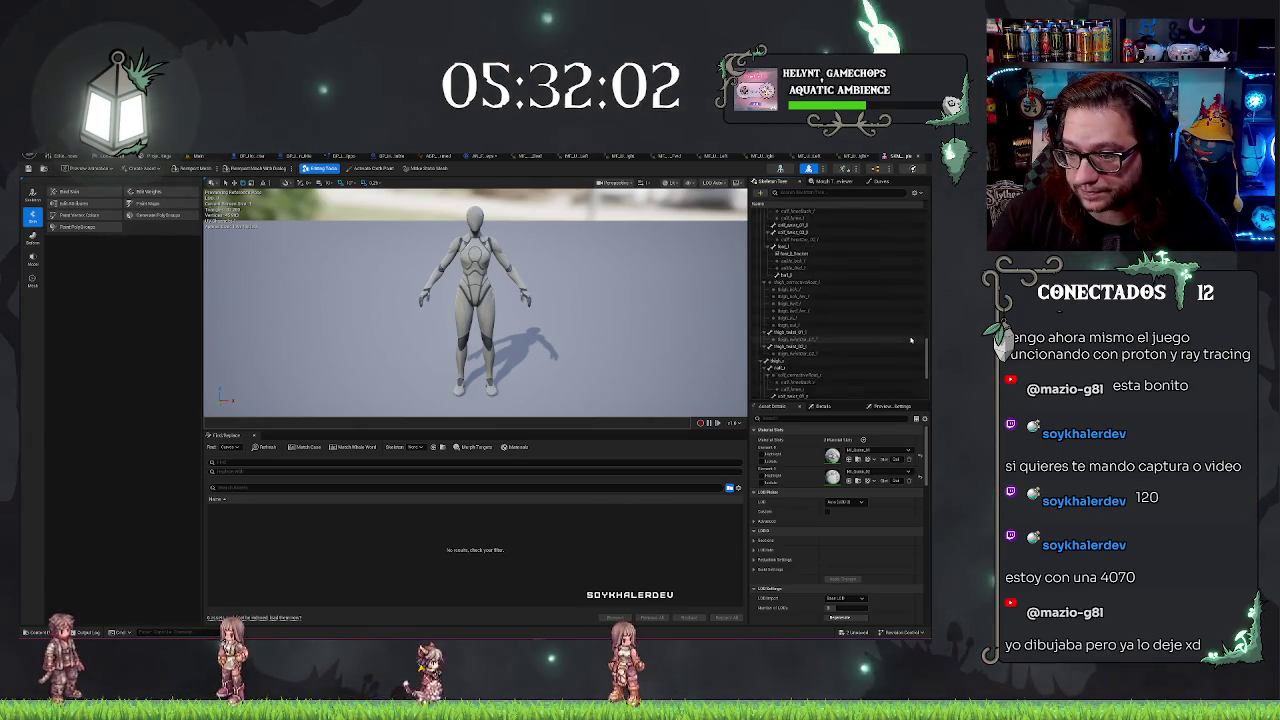
pyautogui.scroll(-5, 875, 378)
pyautogui.scroll(5, 886, 369)
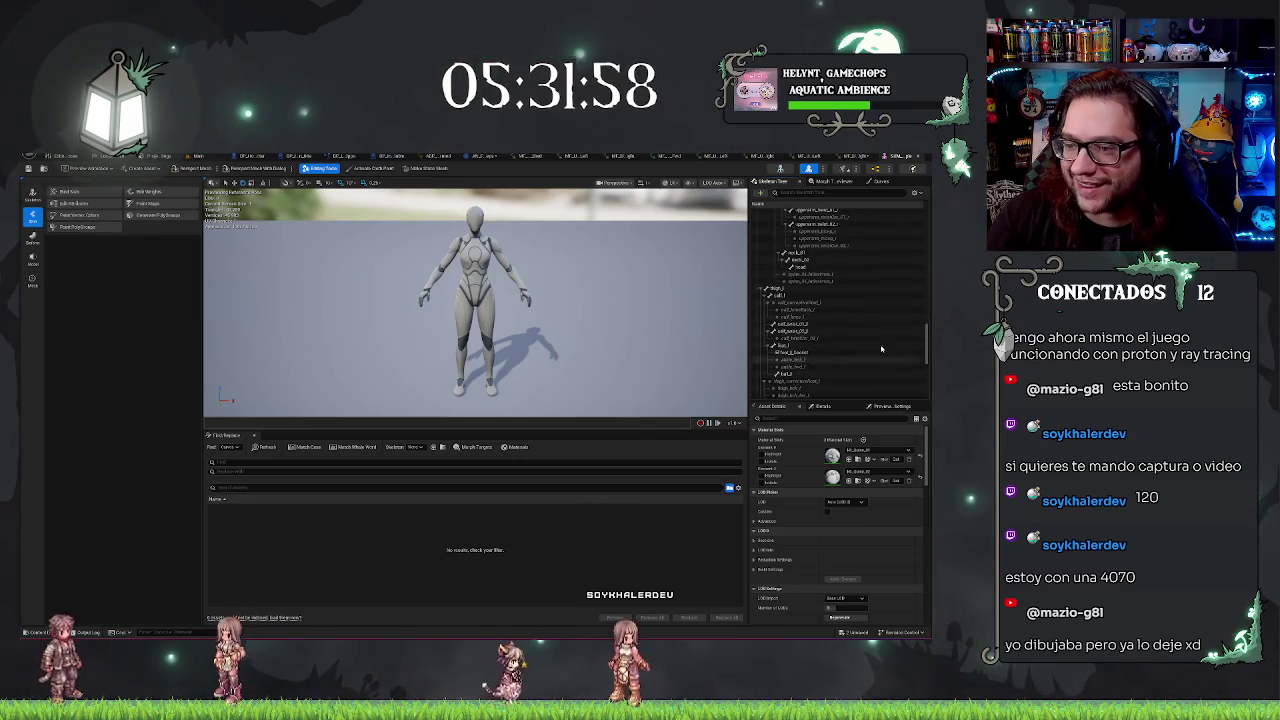
pyautogui.scroll(2, 843, 308)
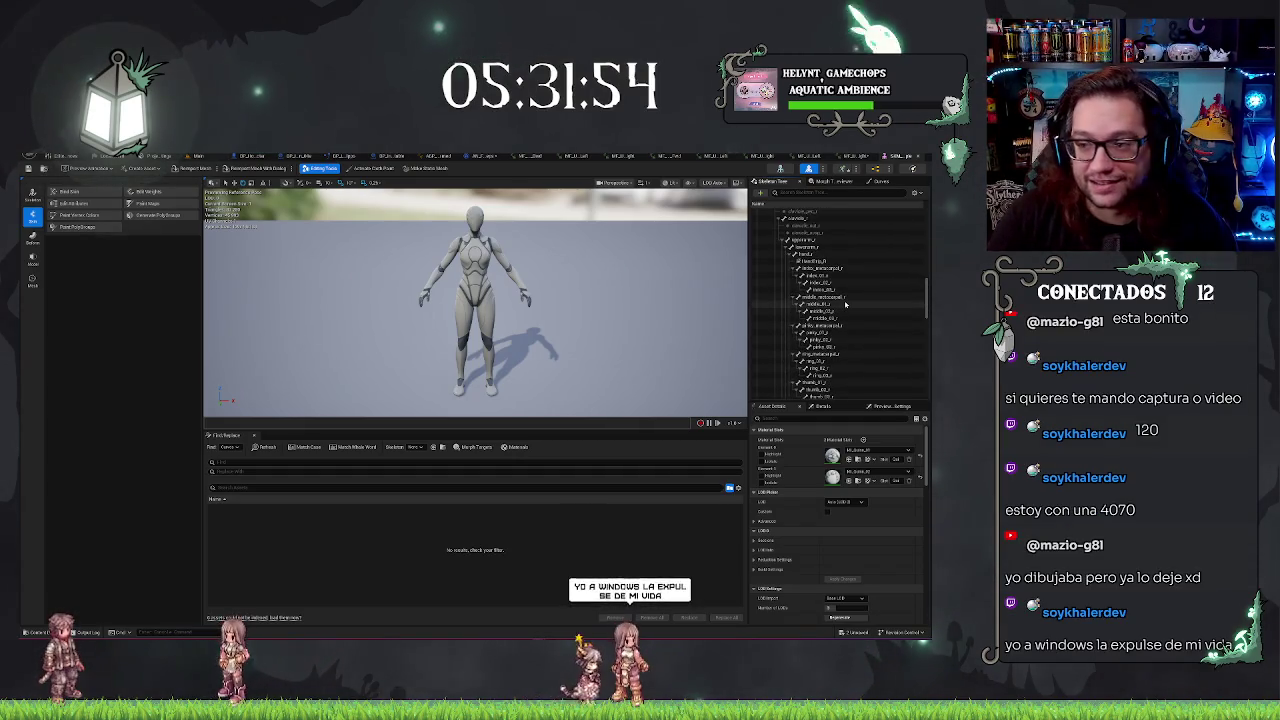
pyautogui.scroll(2, 862, 275)
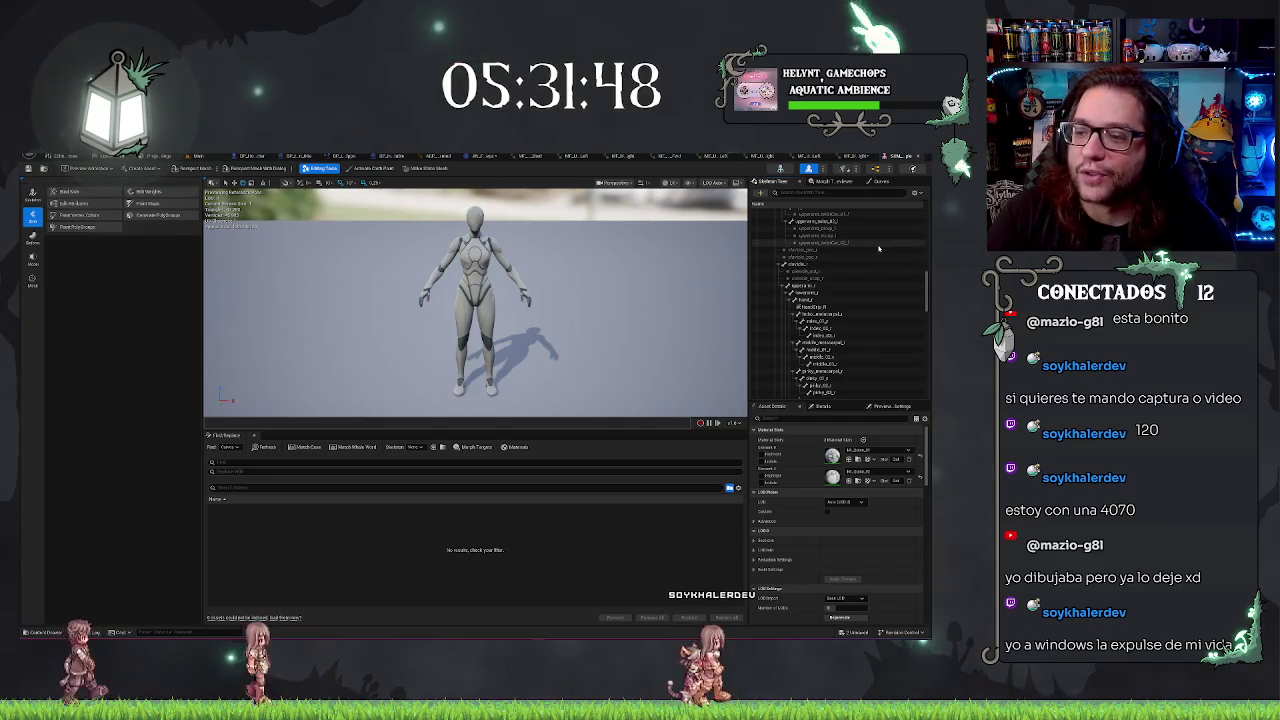
pyautogui.scroll(-5, 885, 260)
pyautogui.scroll(5, 885, 265)
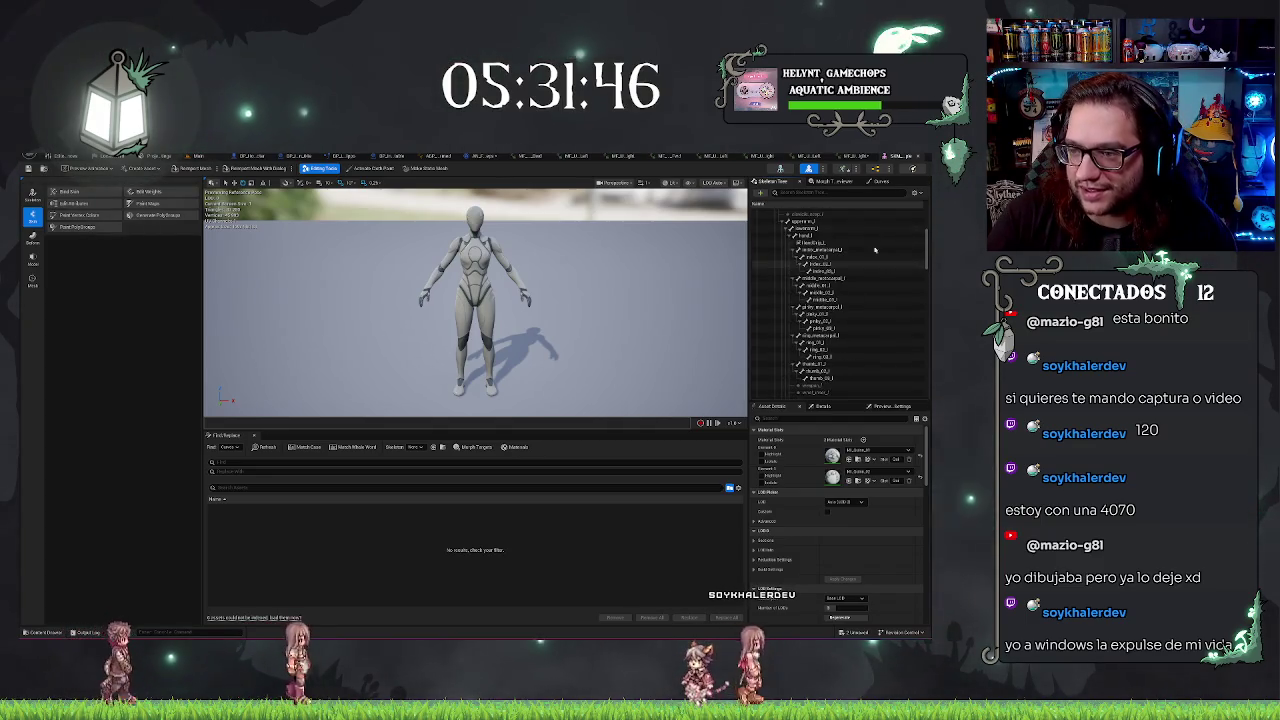
pyautogui.write('ik')
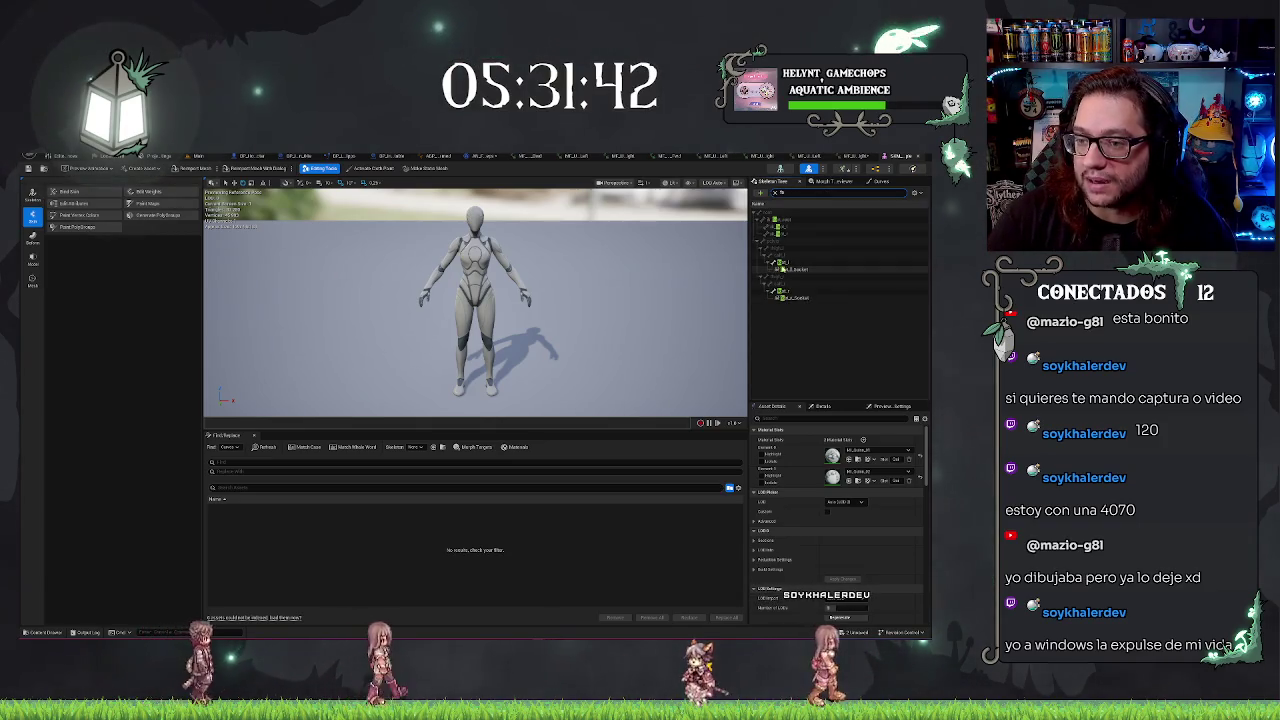
pyautogui.click(790, 262)
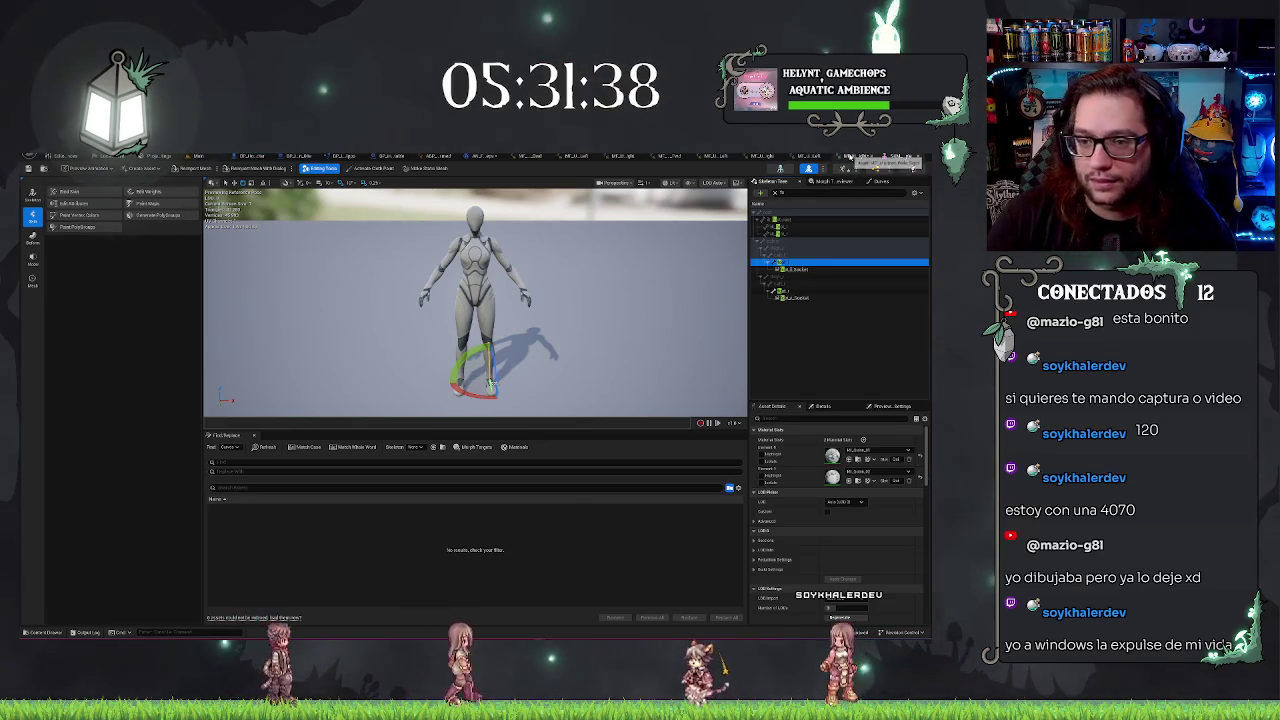
# Back in AN_Footsteps, commit the new Socket Name on the Get Socket Location node
pyautogui.hotkey('ctrl', 'Tab')
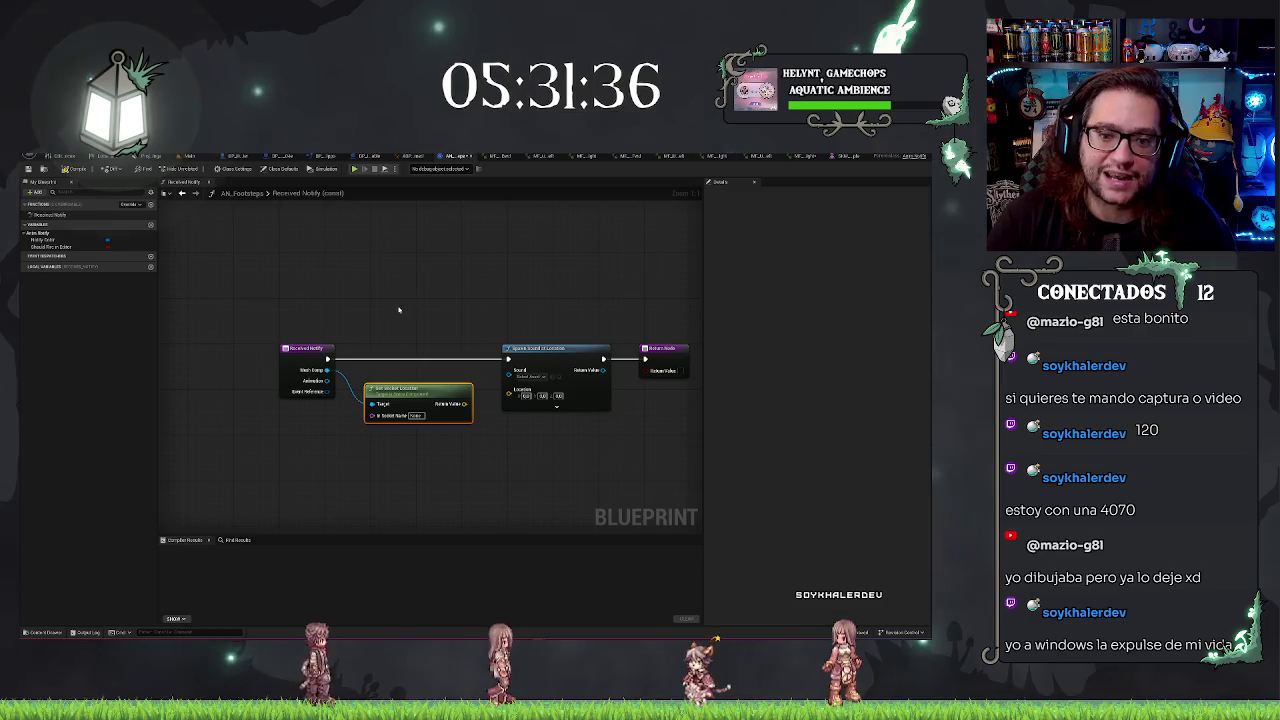
pyautogui.press('Return')
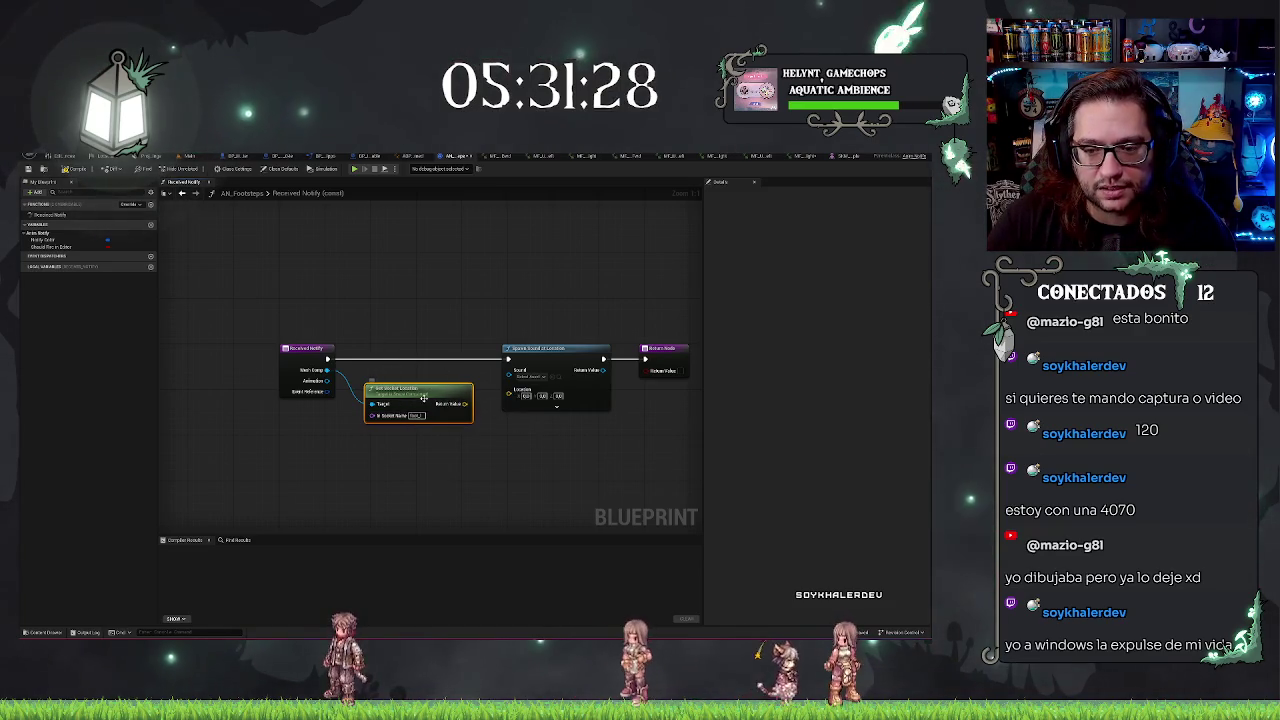
pyautogui.moveTo(415, 396); pyautogui.dragTo(406, 398)
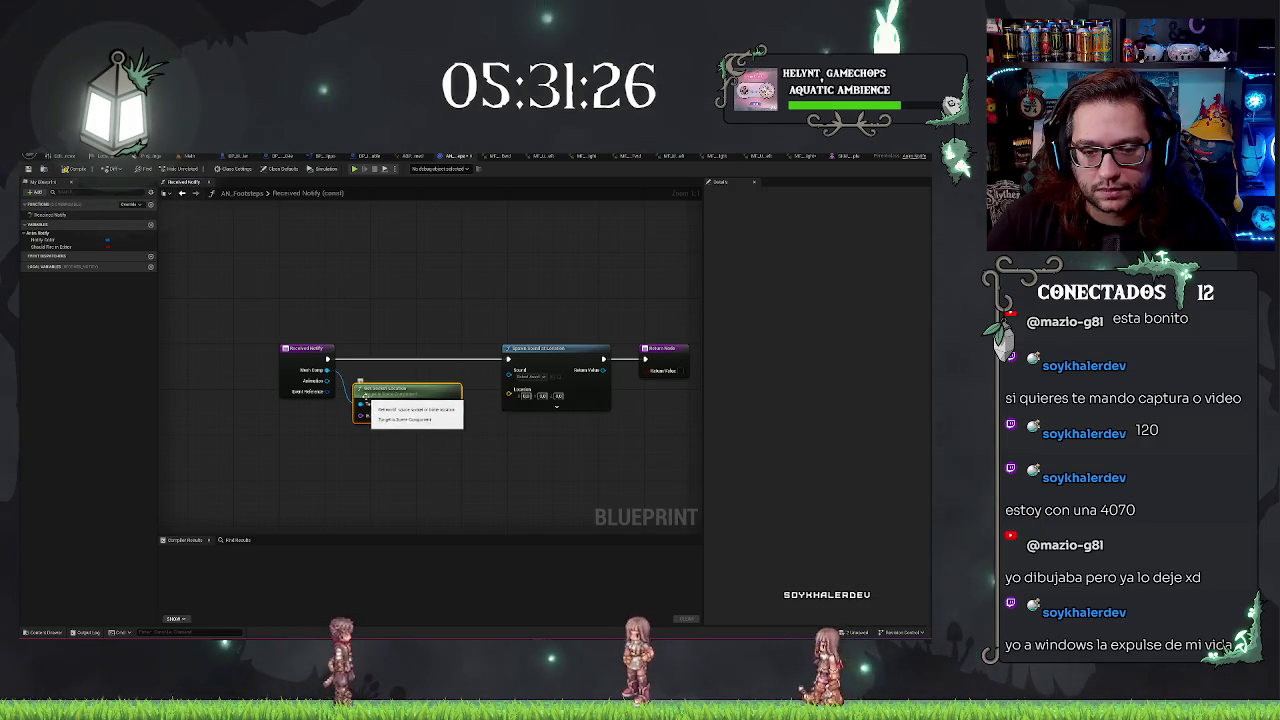
# Tidy the Get Socket Location node's position, then bring up the ABP_Unarmed animation blueprint
pyautogui.moveTo(327, 391); pyautogui.dragTo(333, 436)
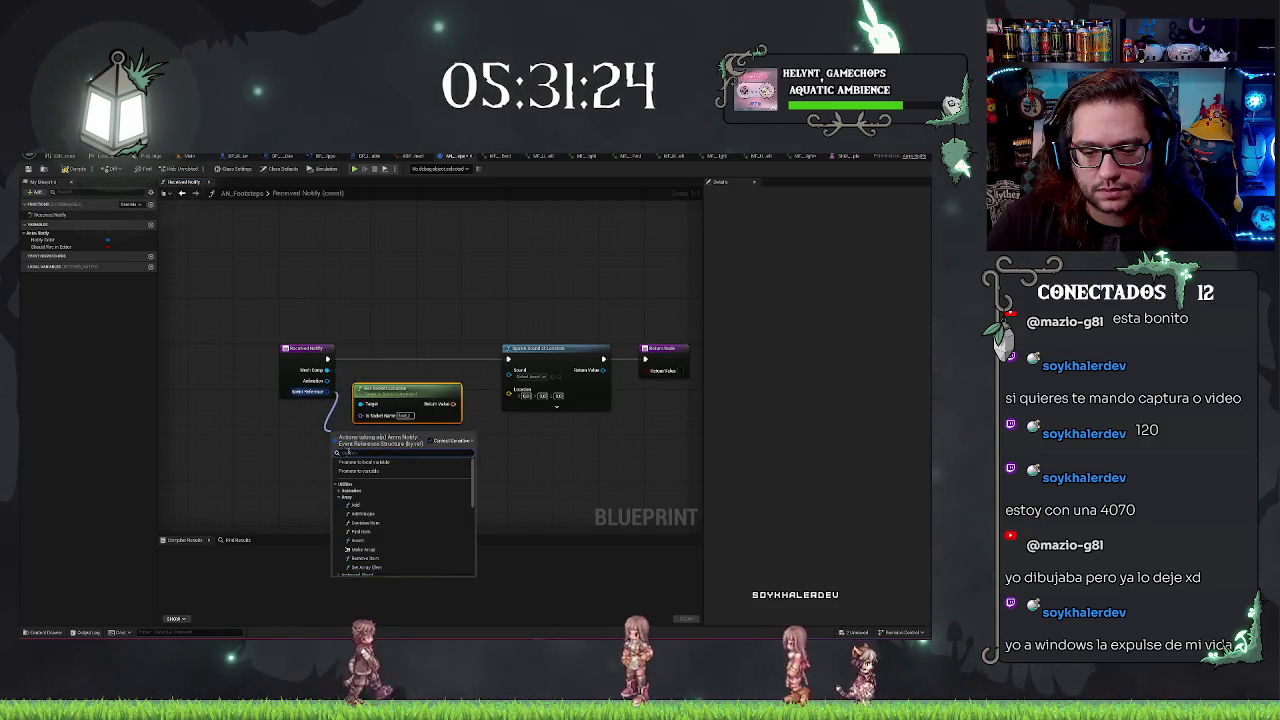
pyautogui.click(307, 475)
pyautogui.moveTo(397, 397); pyautogui.dragTo(397, 387)
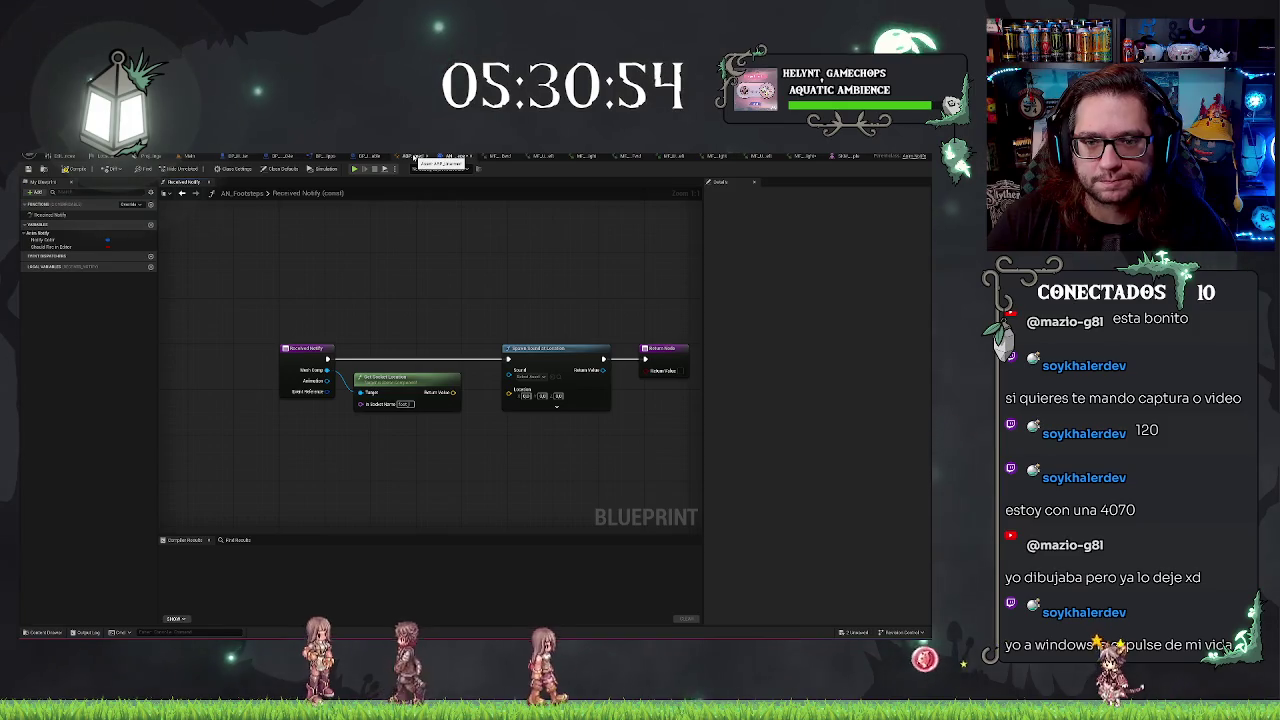
pyautogui.click(414, 157)
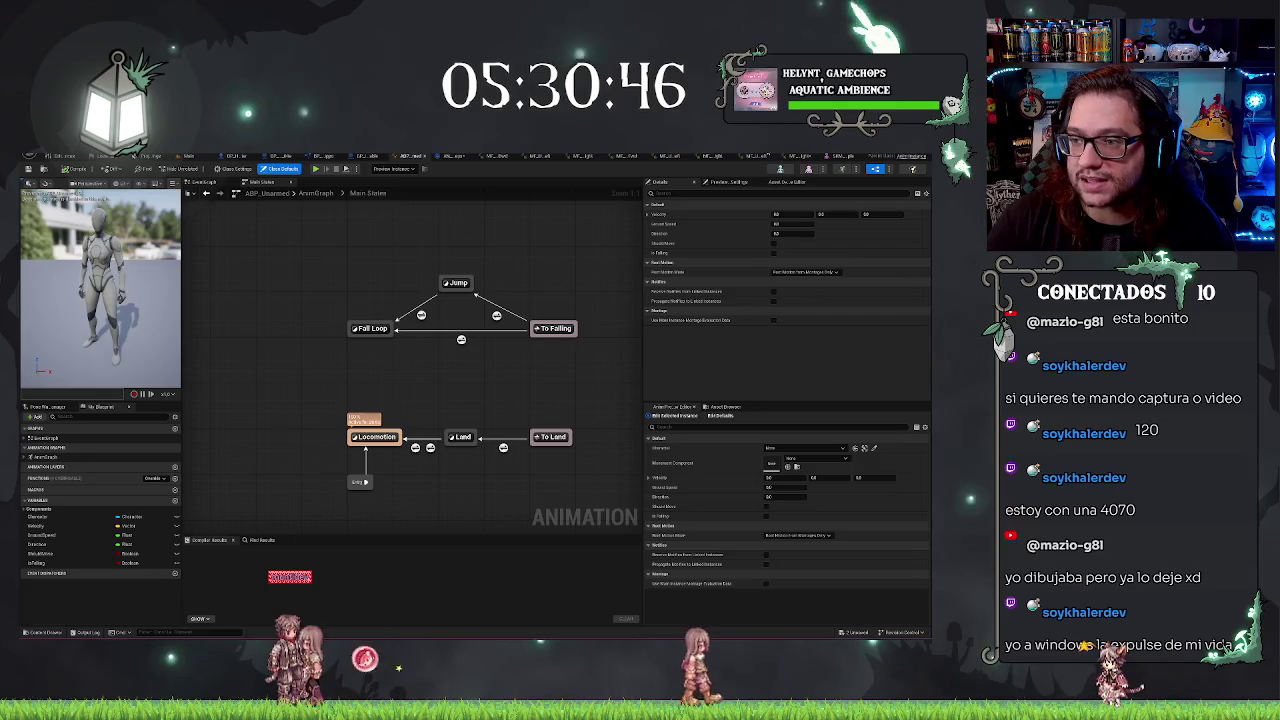
# Inspect the walk footstep notify's Advanced options (Should Fire In Editor), then select the skeleton's topmost bone
pyautogui.click(800, 157)
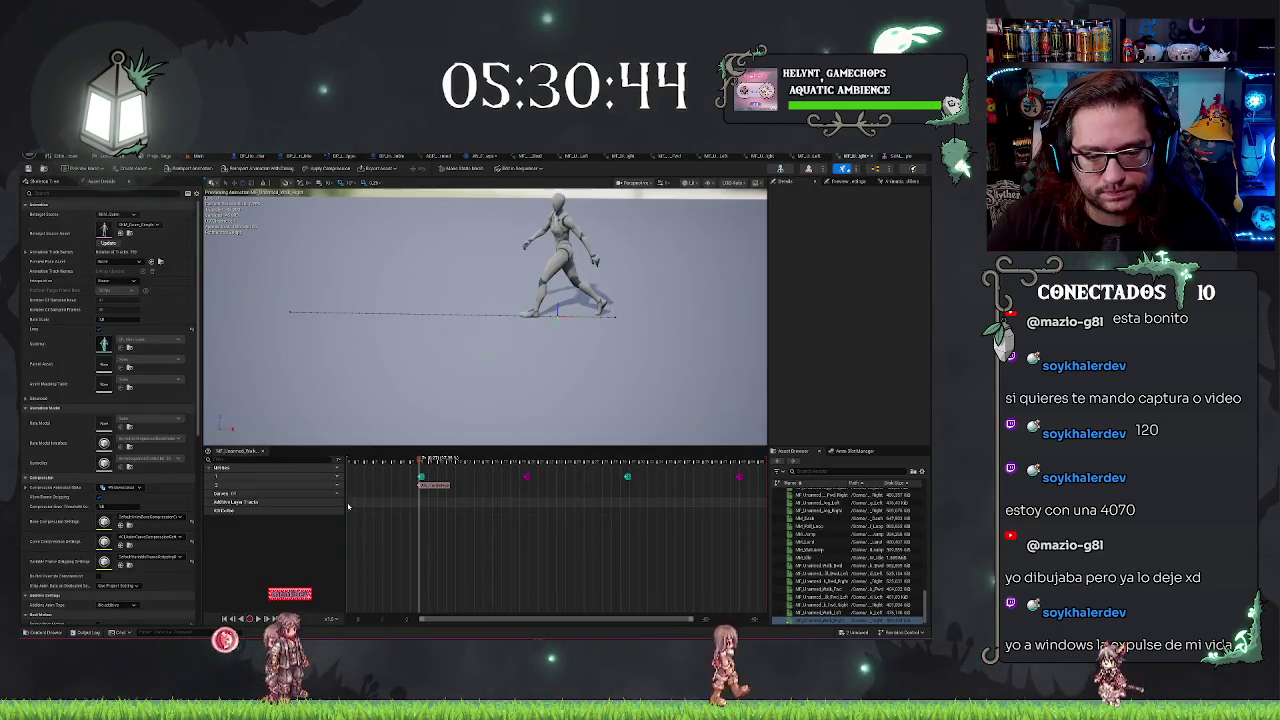
pyautogui.click(432, 486)
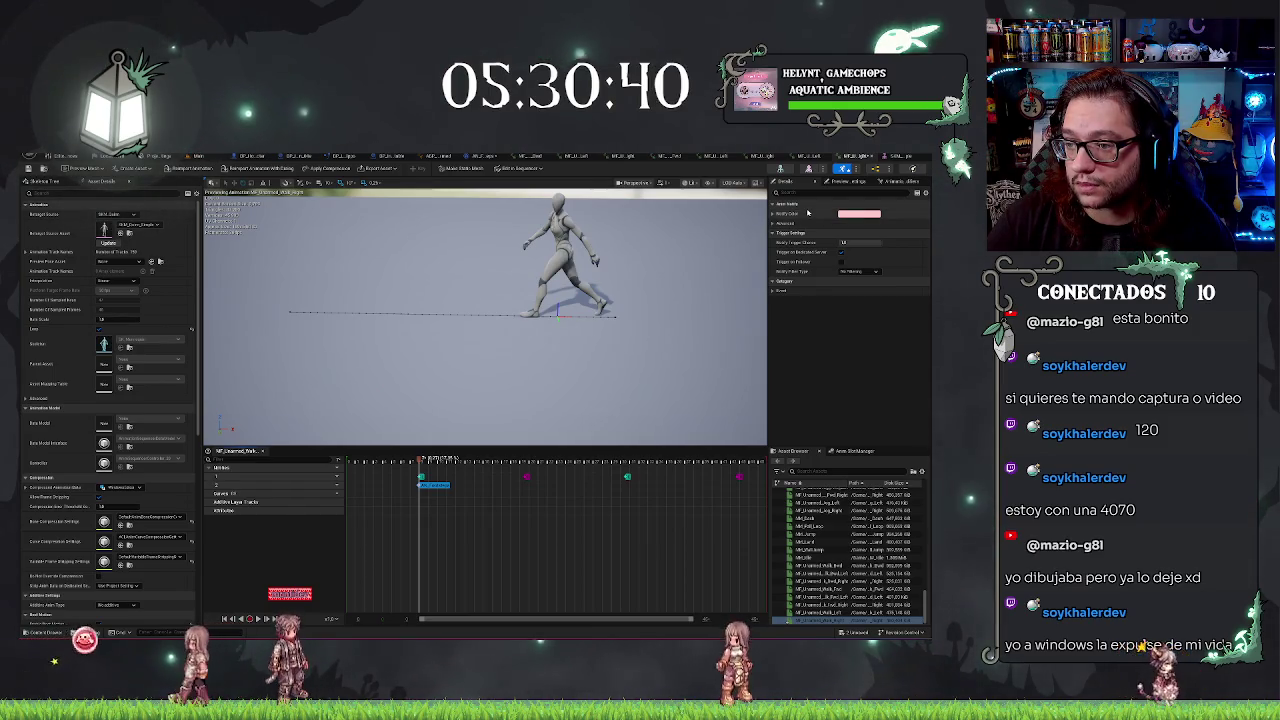
pyautogui.click(777, 222)
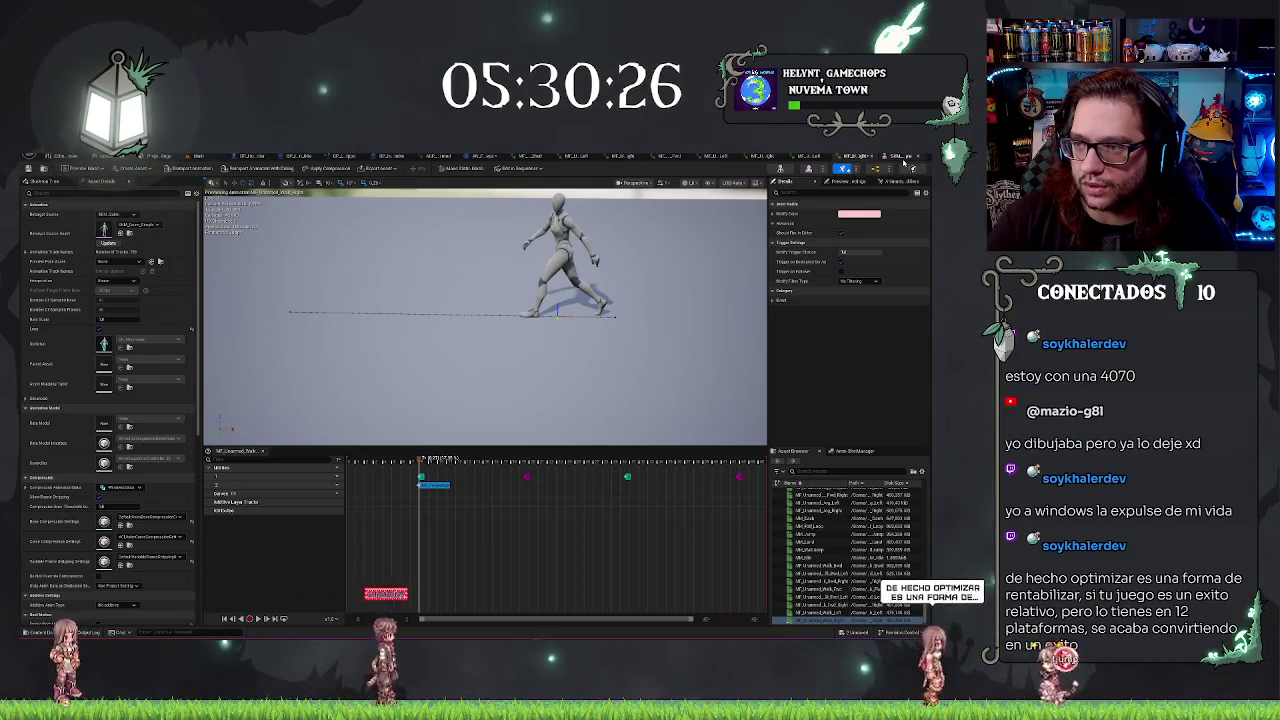
pyautogui.click(845, 167)
pyautogui.click(785, 220)
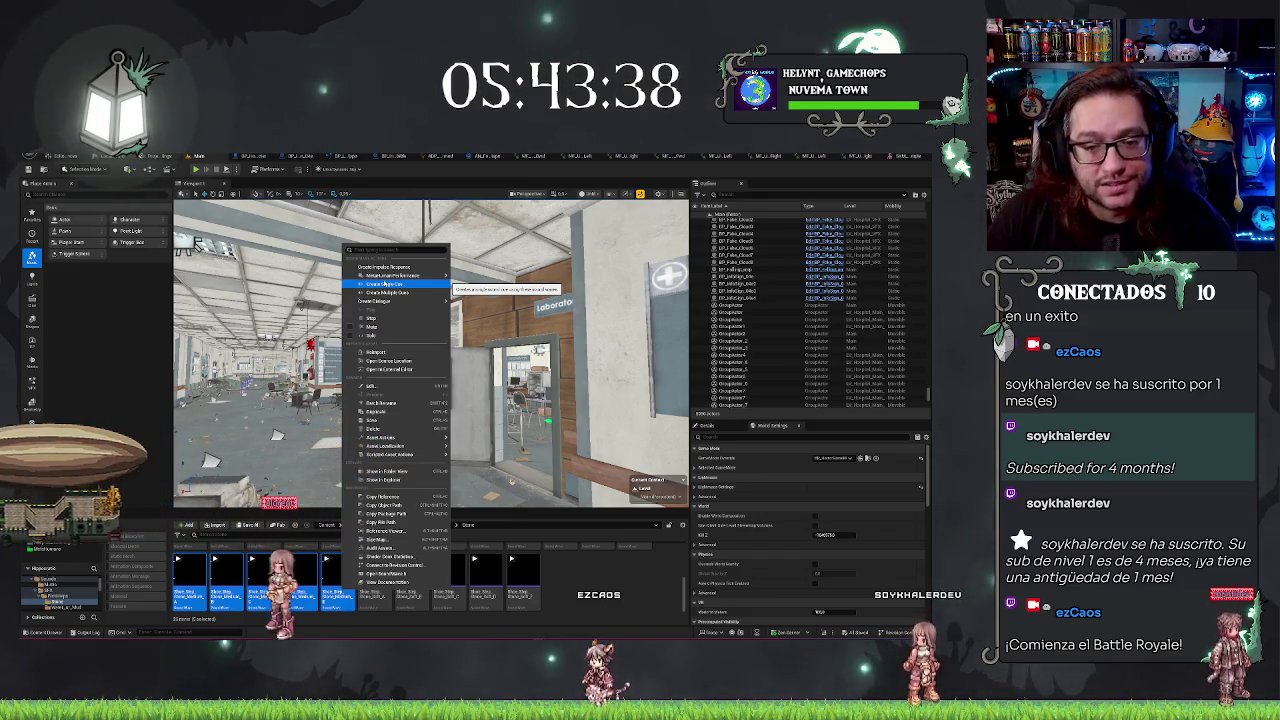
# Make a single cue from the step wave, then open the five-step random stone footstep cue
pyautogui.moveTo(410, 277)
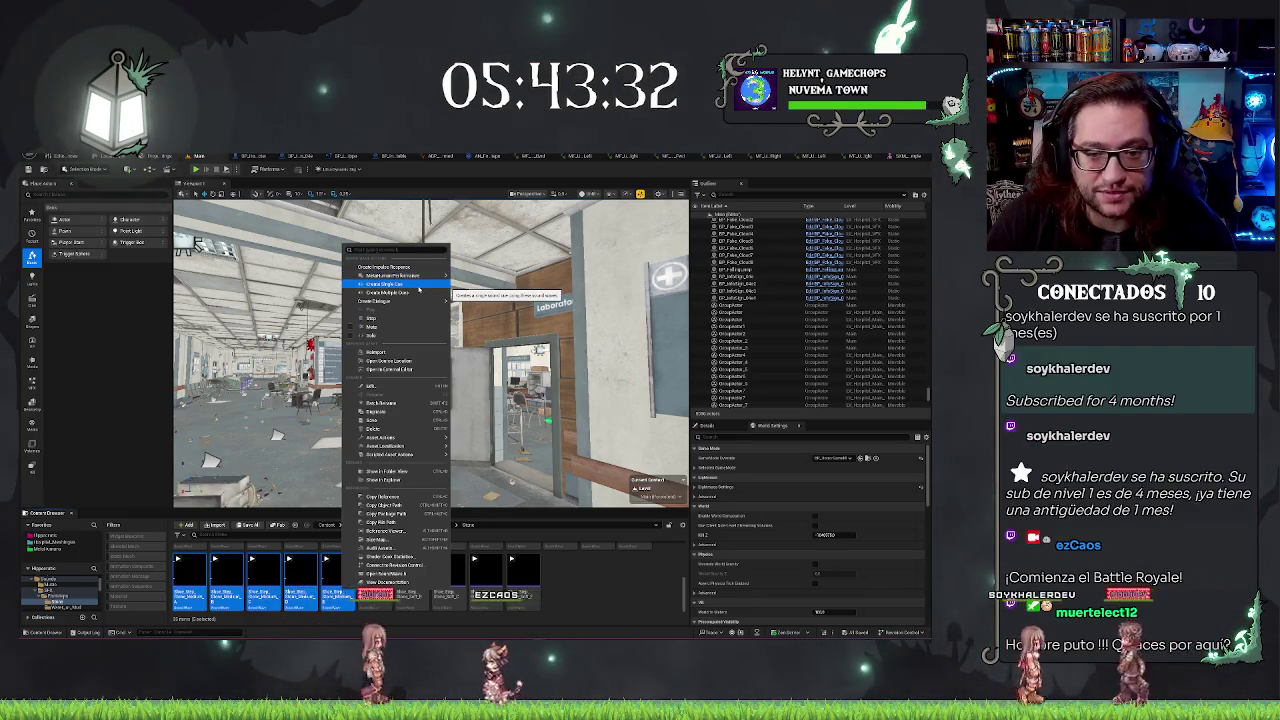
pyautogui.click(418, 287)
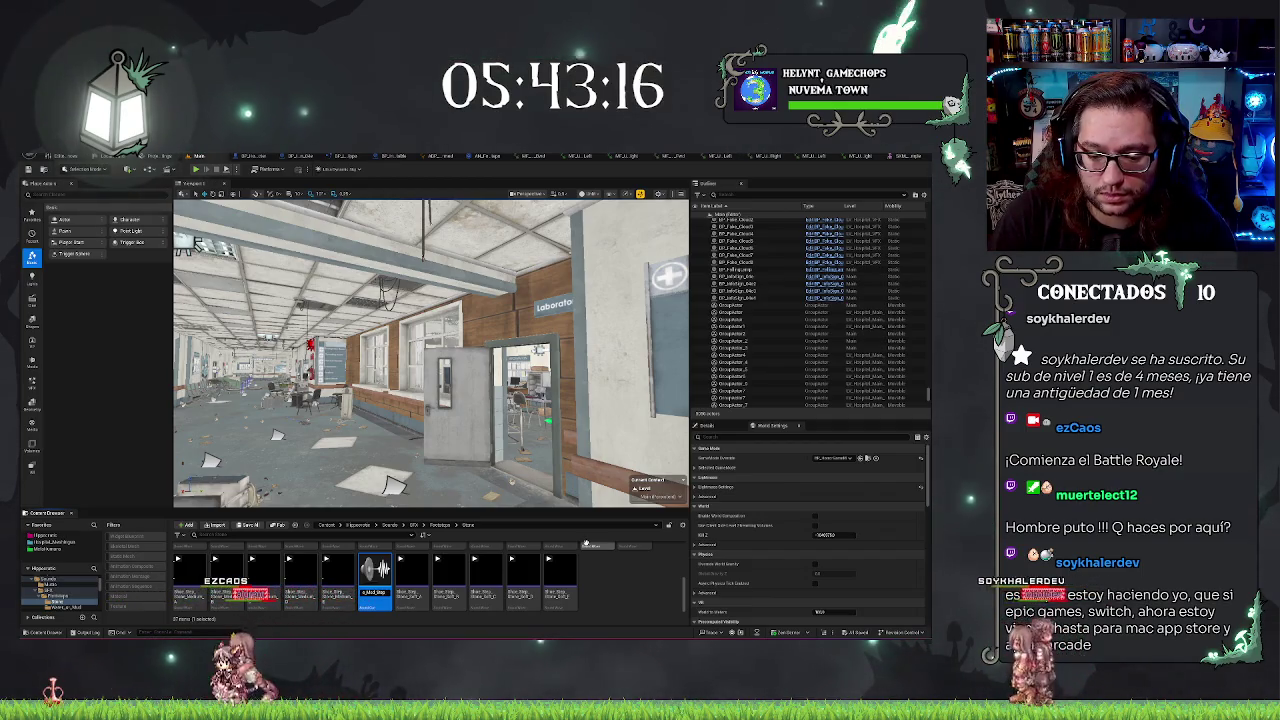
pyautogui.press('Right')
pyautogui.press('Right')
pyautogui.press('Right')
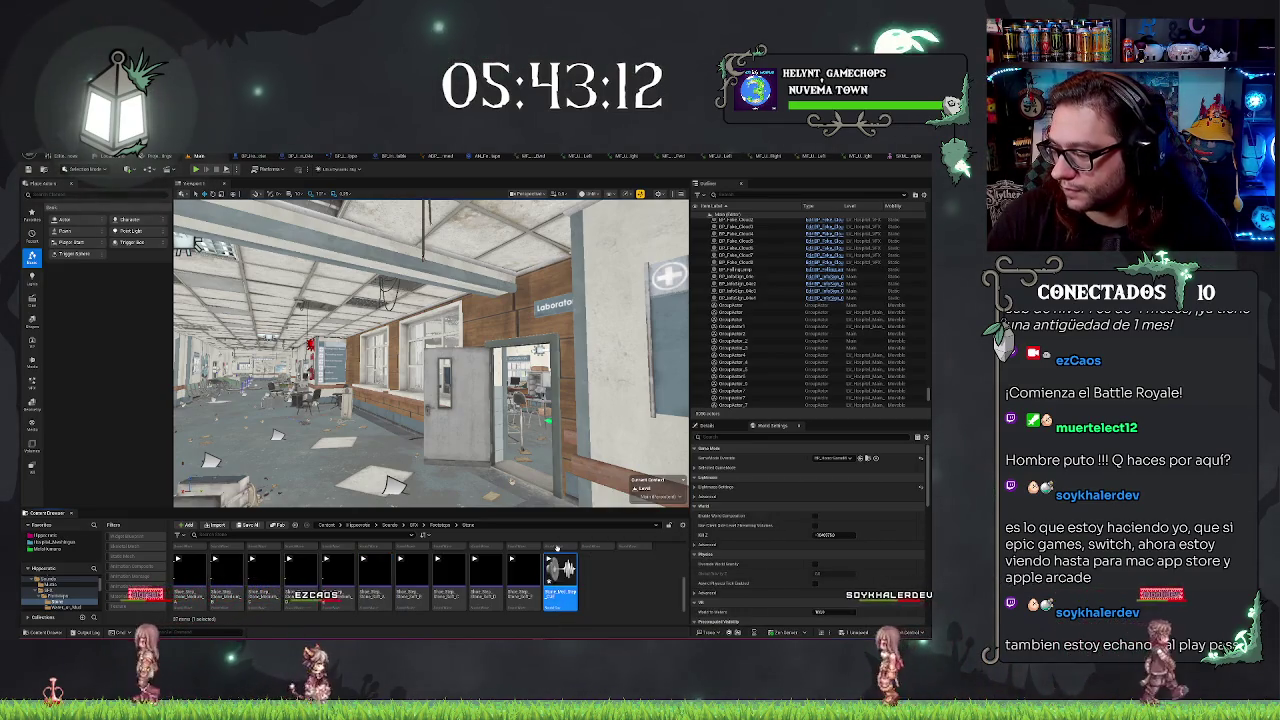
pyautogui.doubleClick(560, 582)
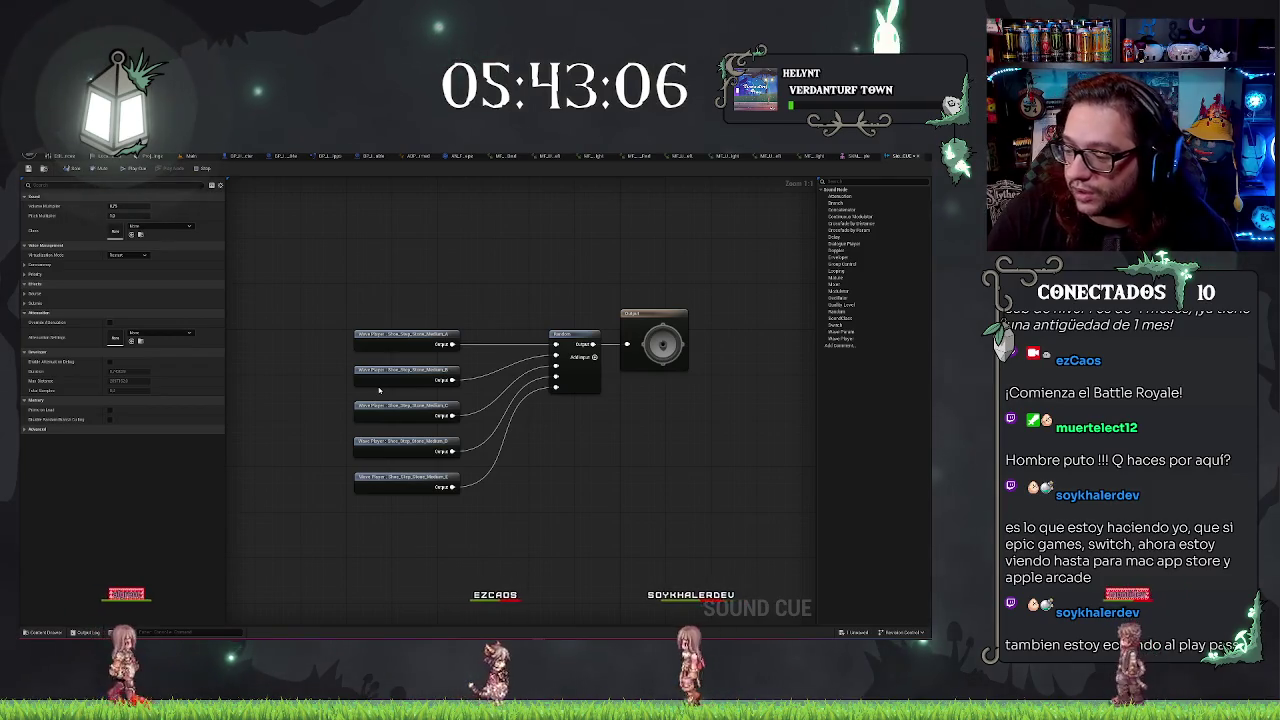
# Move the Output node further right and drag a new wire from Random's output pin
pyautogui.click(575, 345)
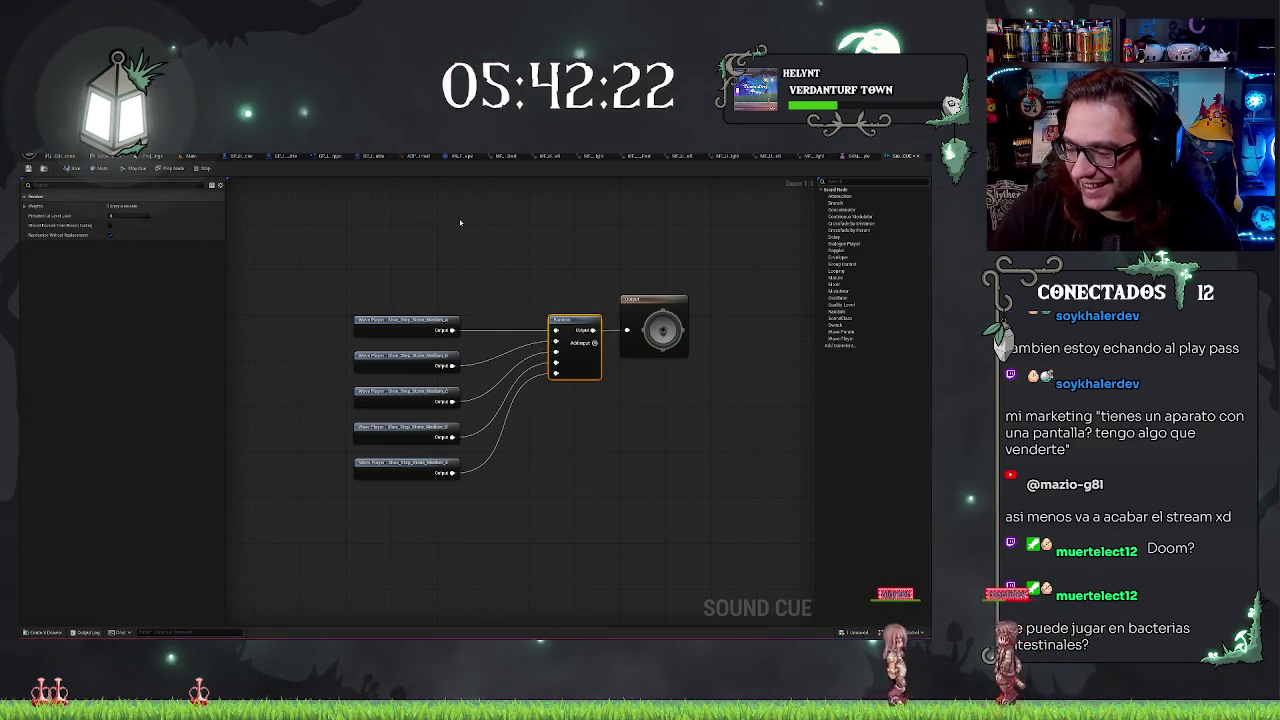
pyautogui.moveTo(520, 260); pyautogui.dragTo(492, 293)
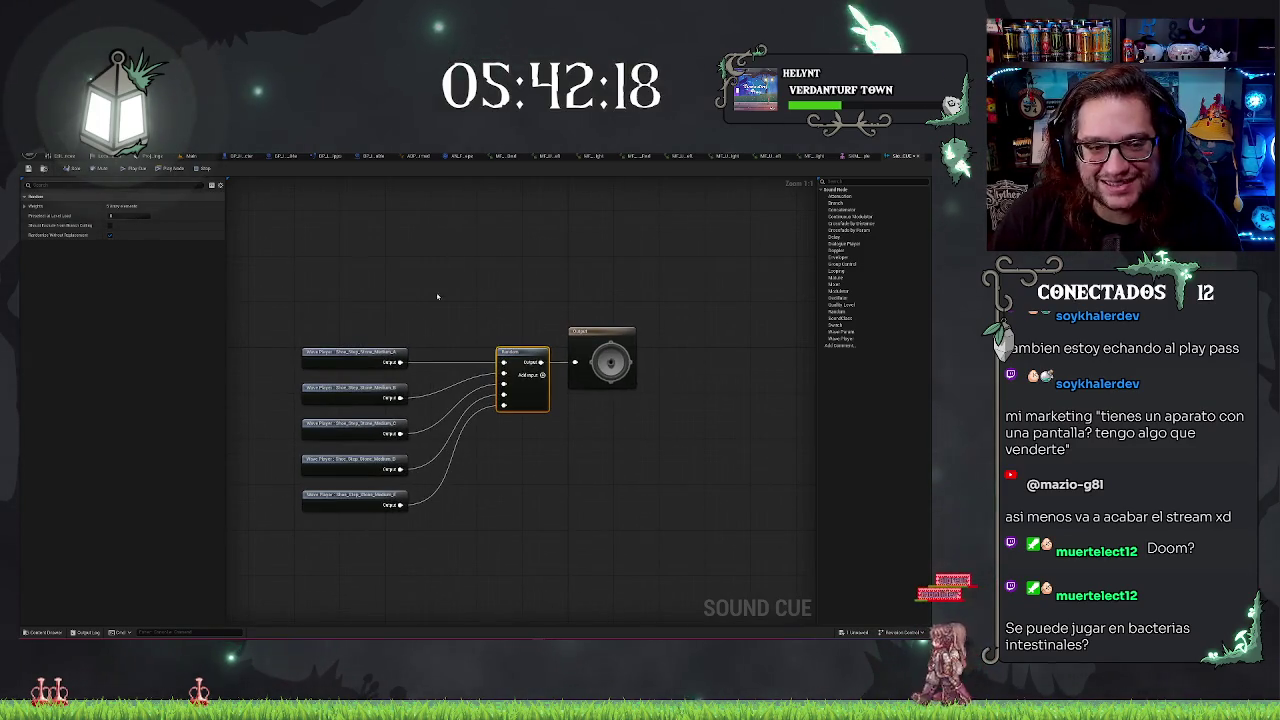
pyautogui.click(593, 331)
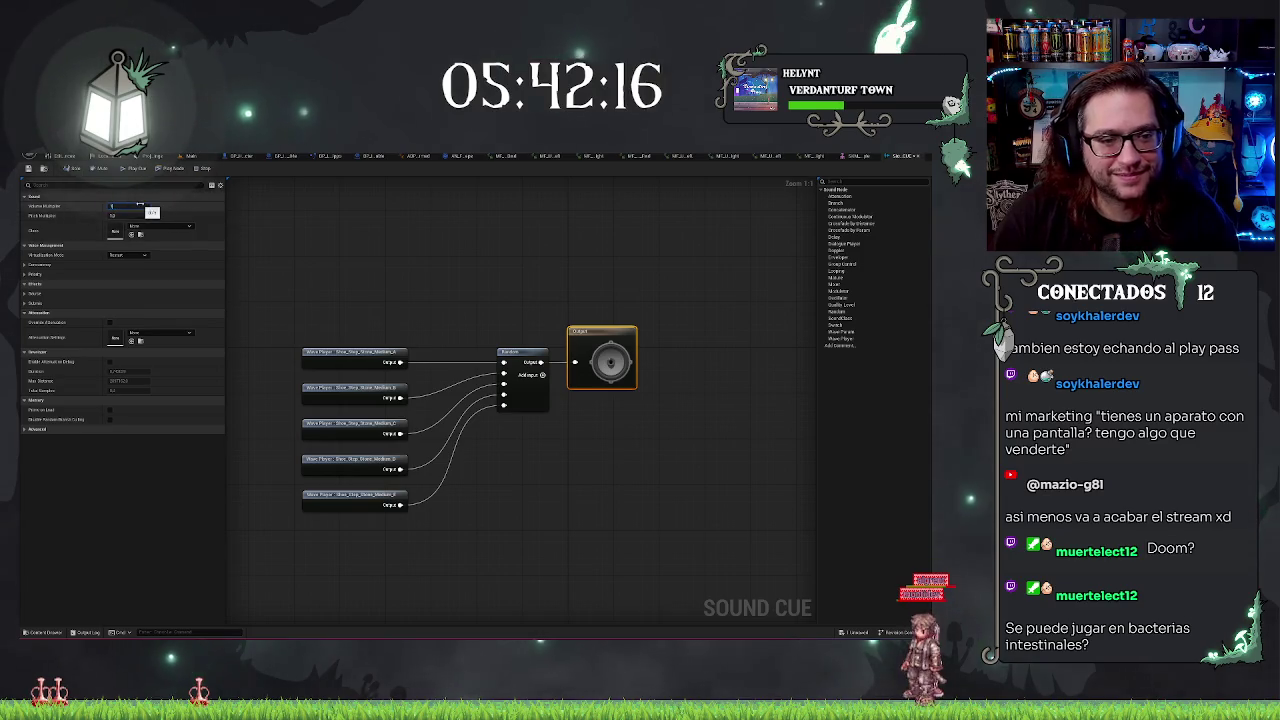
pyautogui.moveTo(601, 331); pyautogui.dragTo(681, 331)
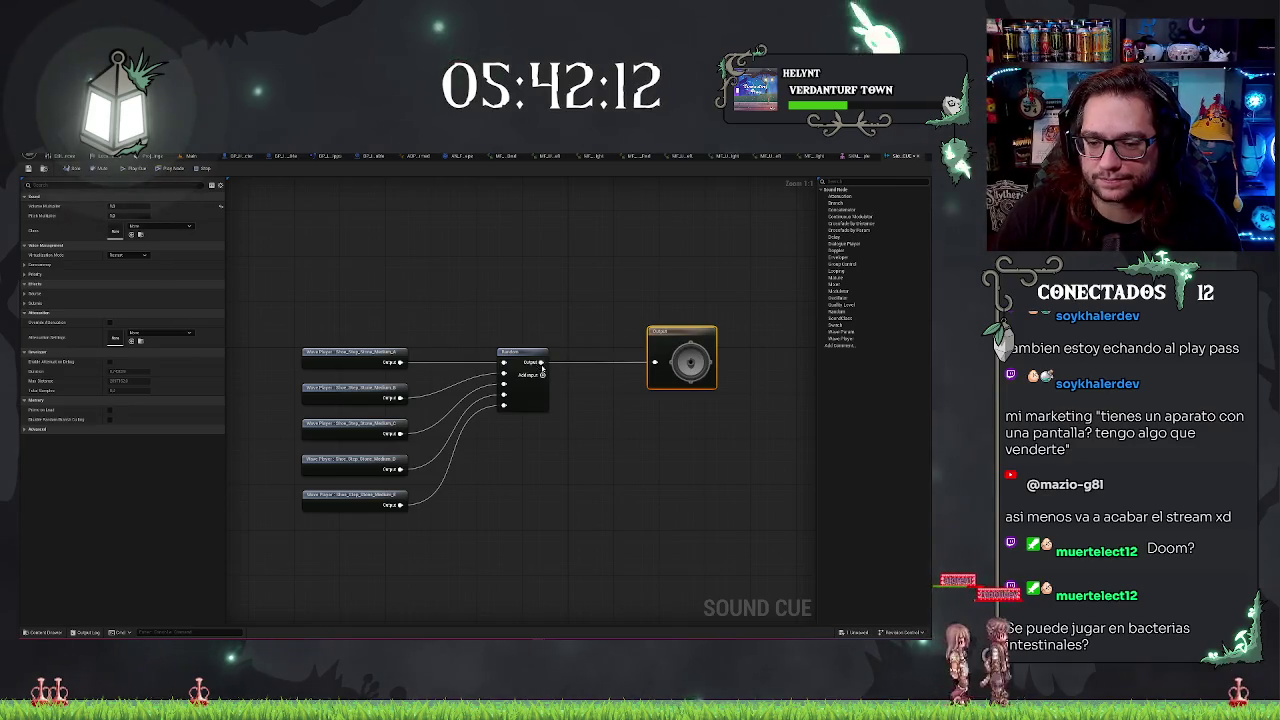
pyautogui.moveTo(540, 363); pyautogui.dragTo(567, 388)
# Add a Modulator node ('mod') between the Random and Output nodes
pyautogui.write('mod')
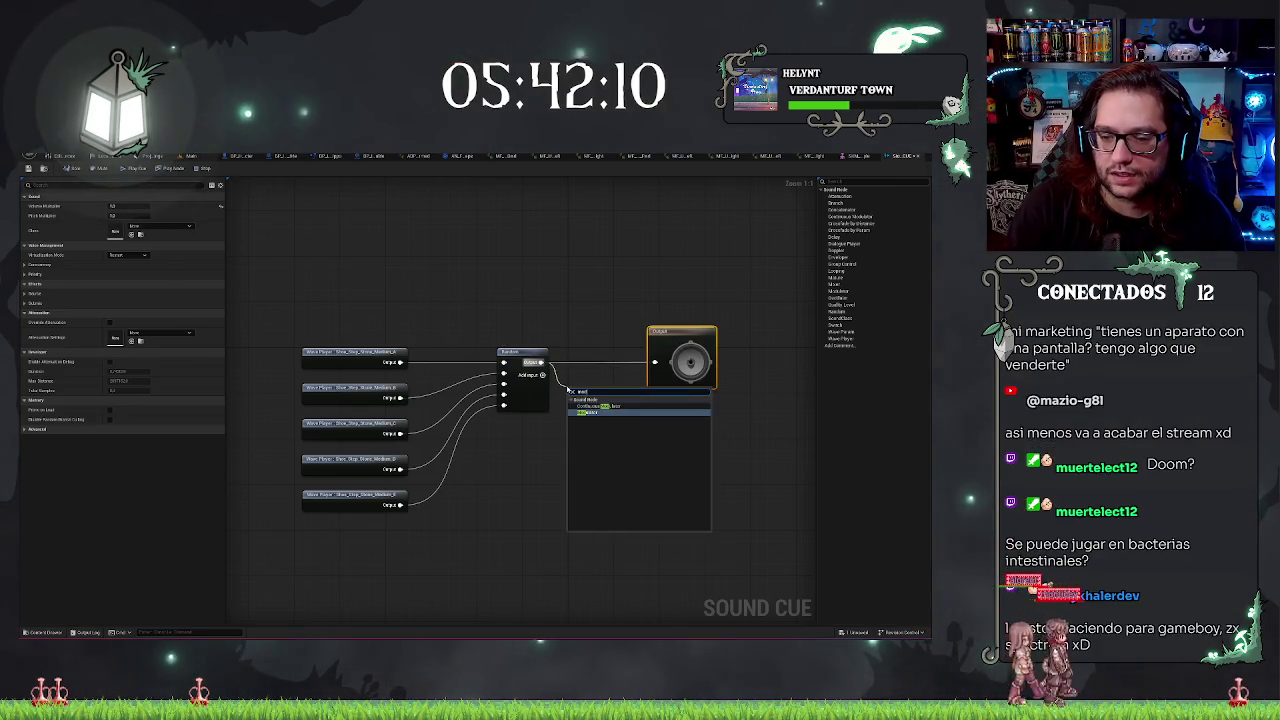
pyautogui.press('Return')
pyautogui.click(597, 365)
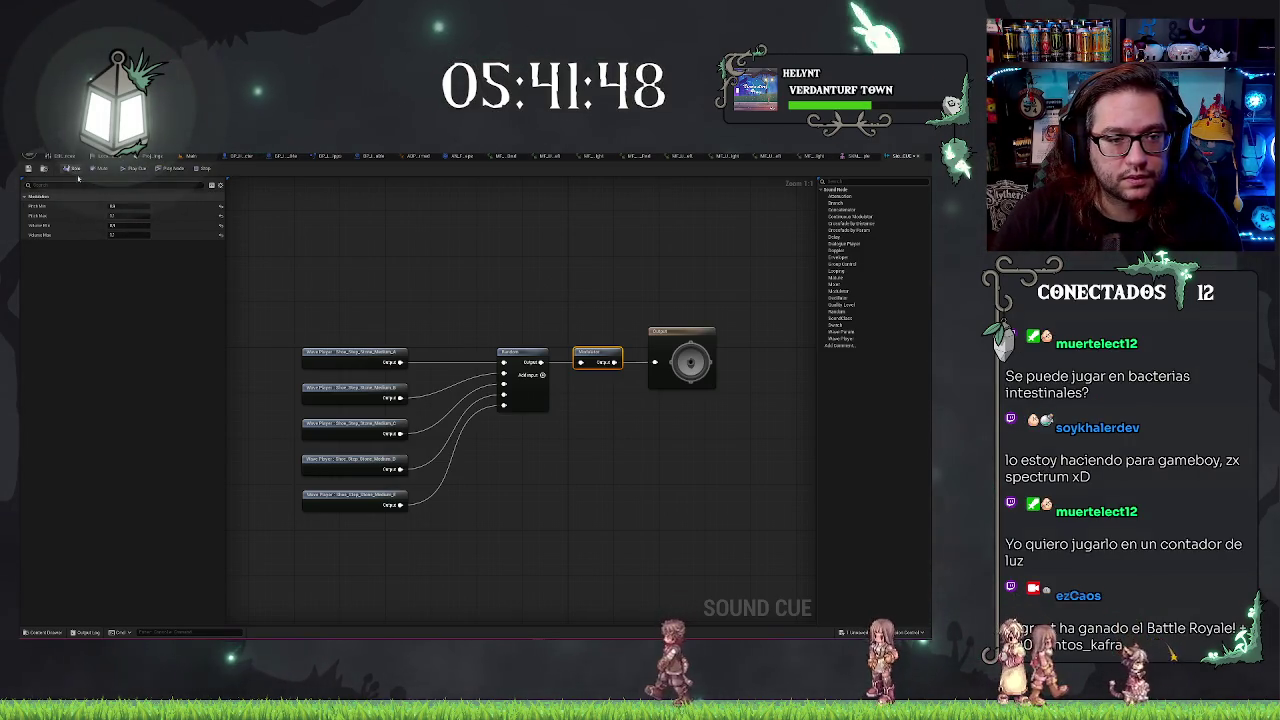
# Play the stone step cue three times to hear random variations, then stop the preview
pyautogui.click(131, 167)
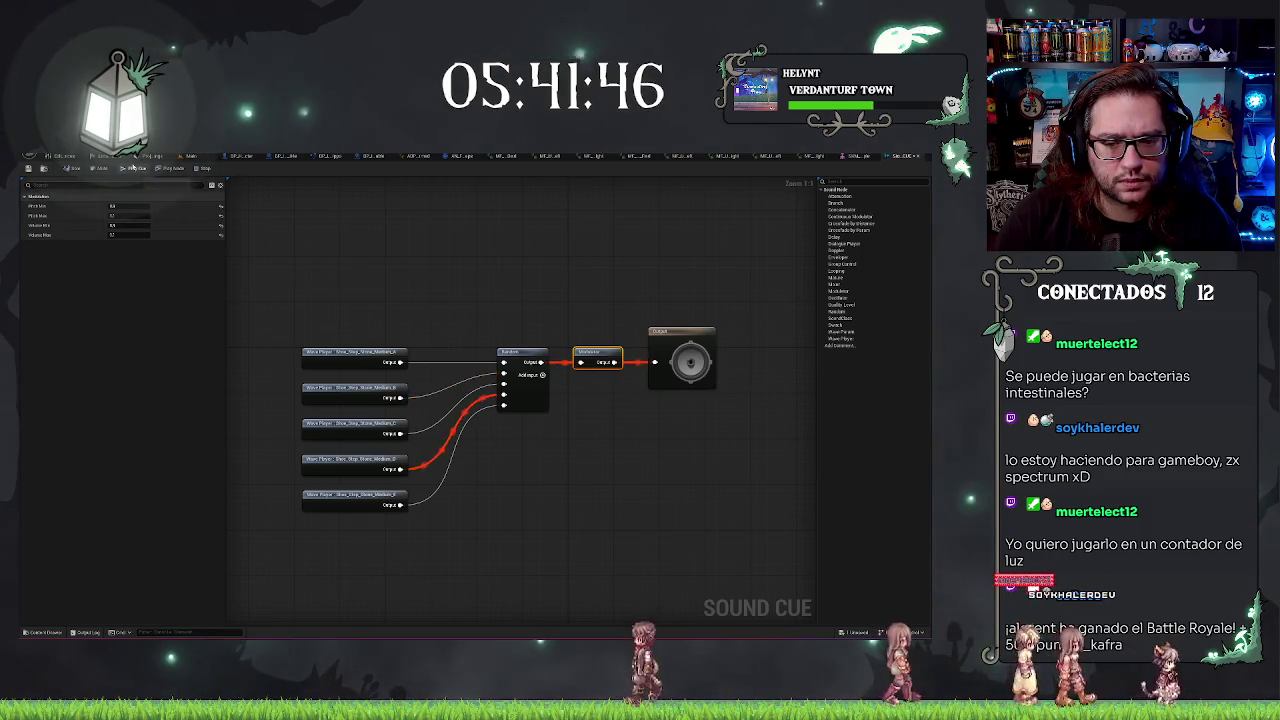
pyautogui.click(131, 167)
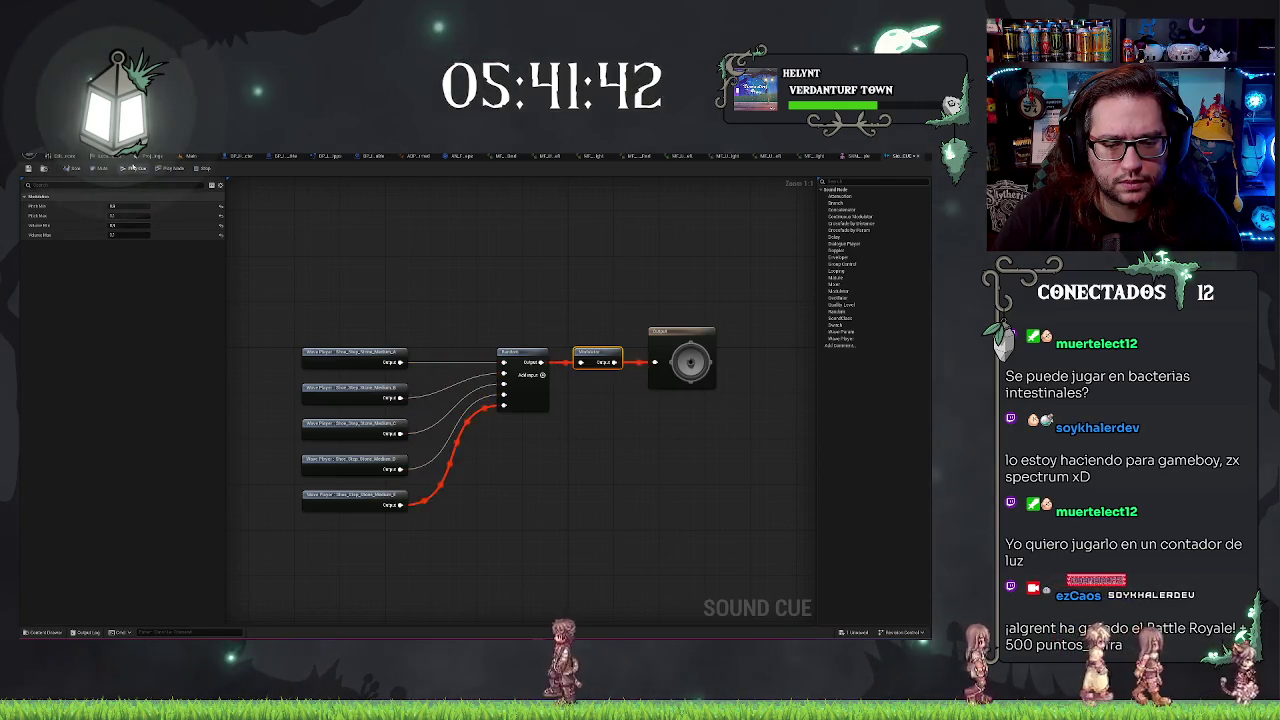
pyautogui.click(131, 167)
pyautogui.press('Escape')
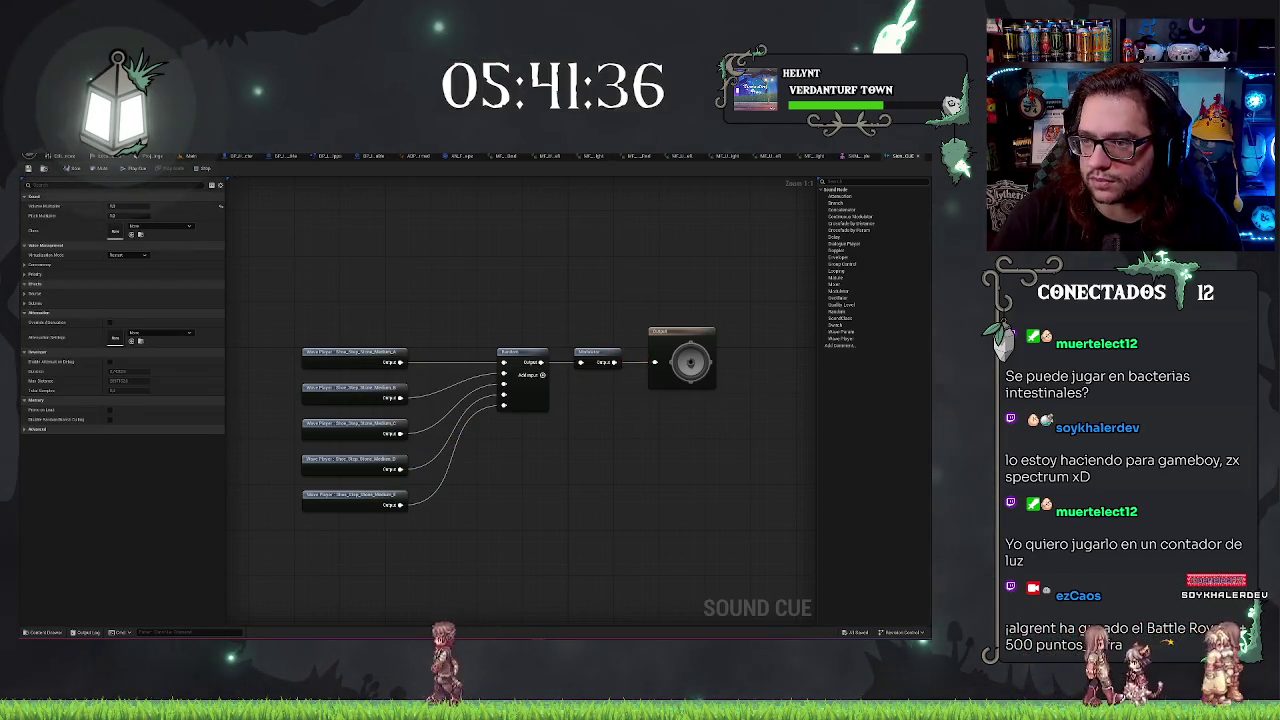
pyautogui.click(504, 157)
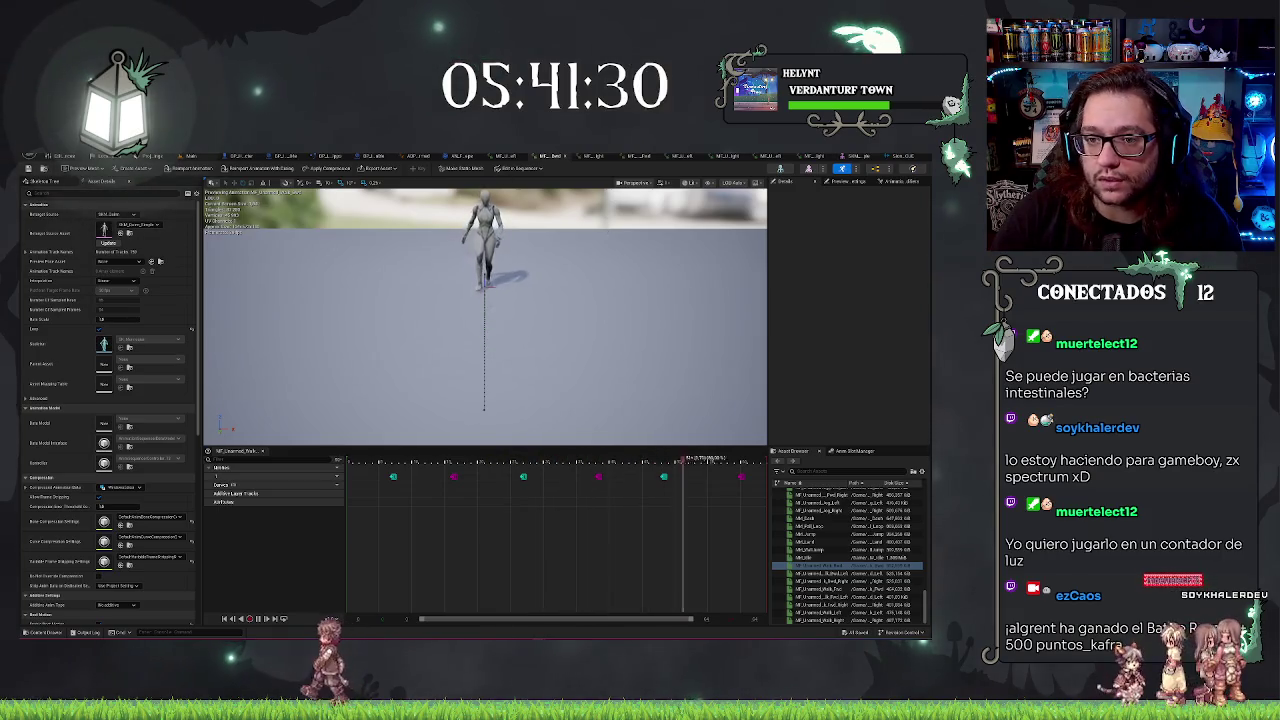
# Cycle through the animation tabs to the sideways walk sequence and move its playhead back
pyautogui.click(421, 157)
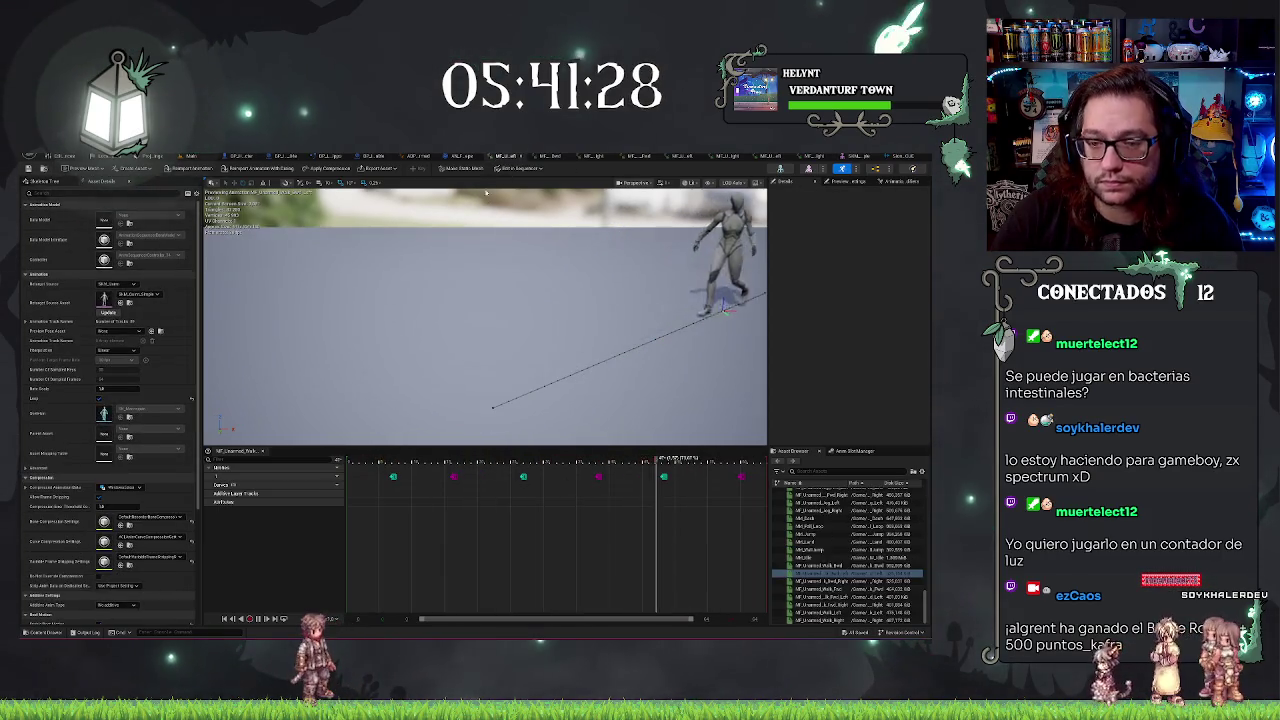
pyautogui.click(545, 157)
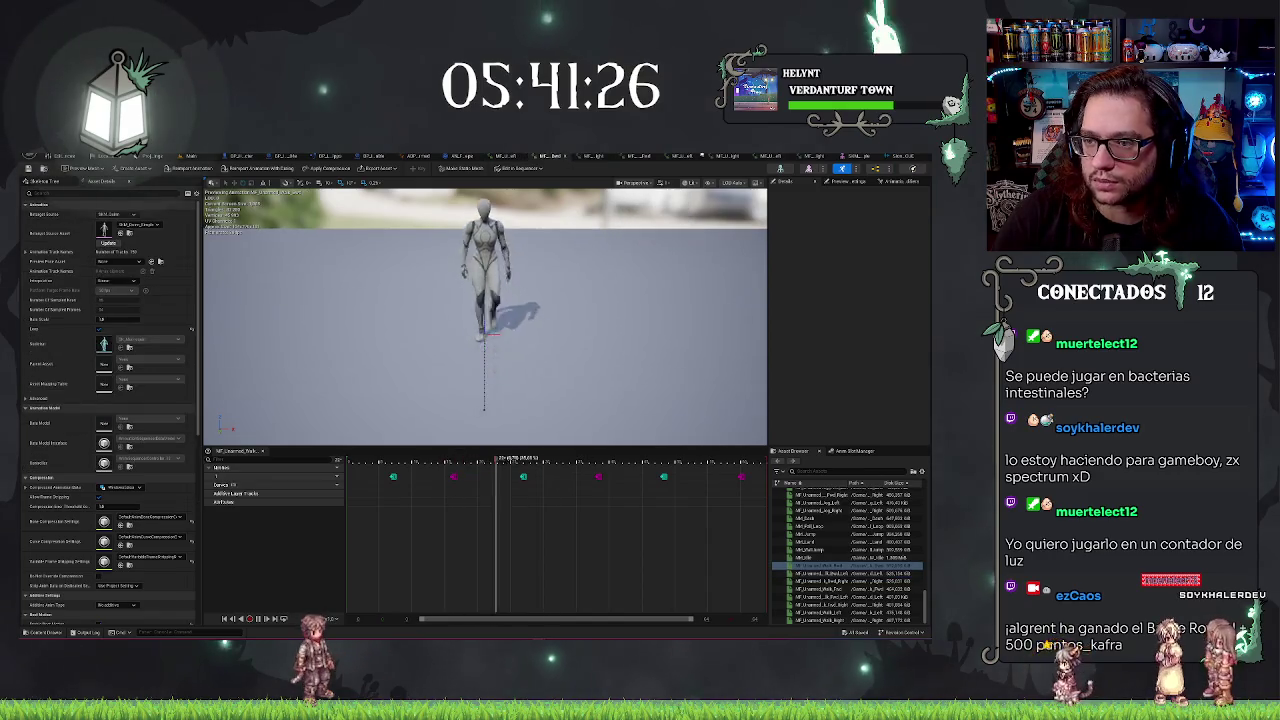
pyautogui.click(817, 157)
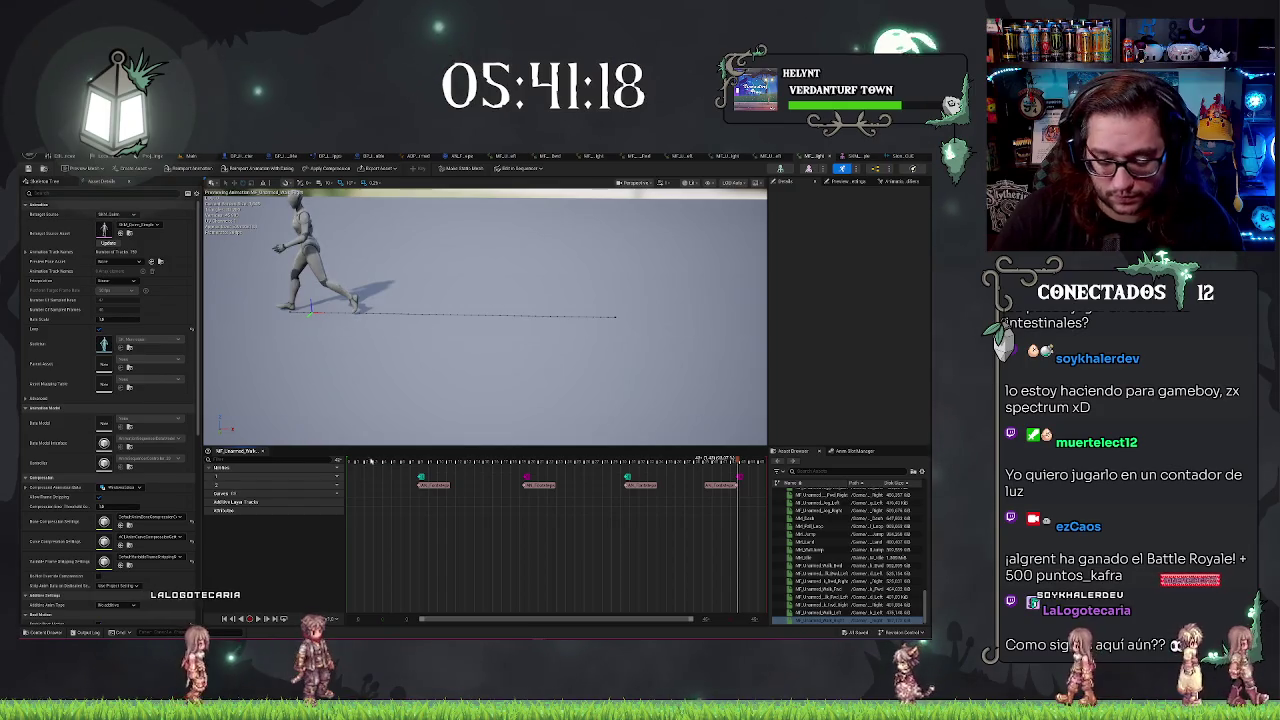
pyautogui.click(425, 465)
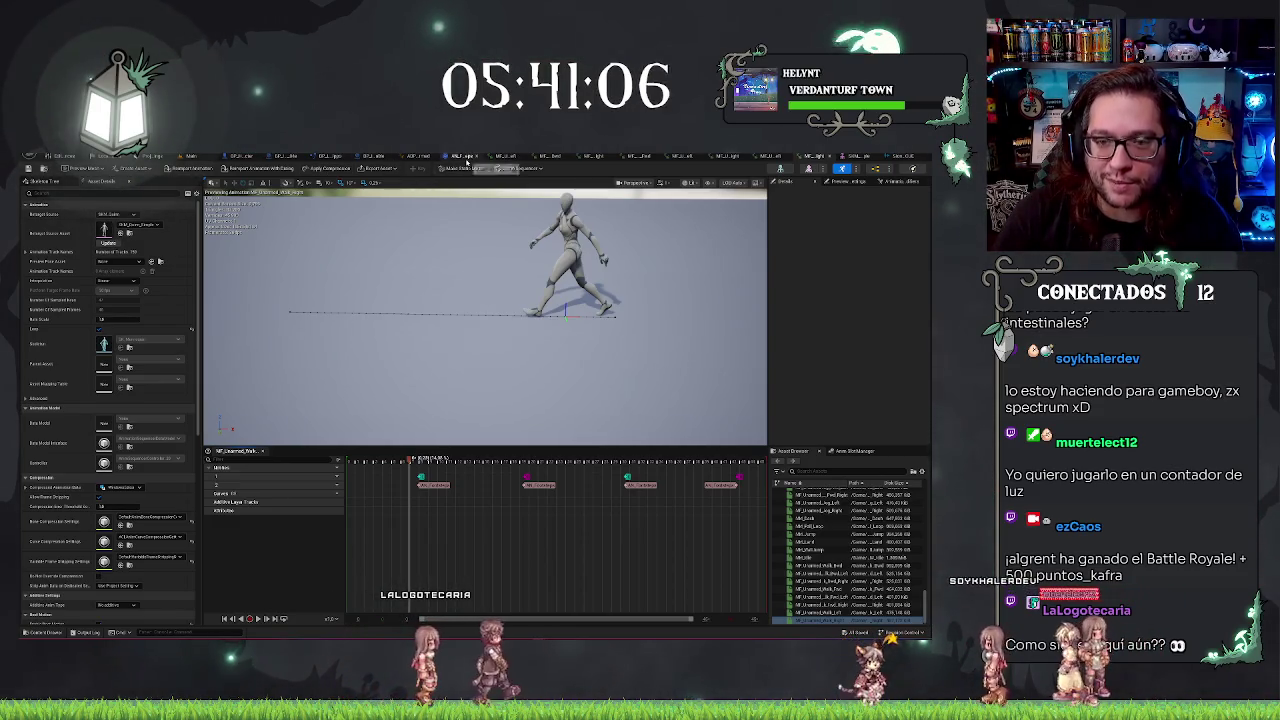
# Set the Sound on AN_Footsteps' Spawn Sound at Location node to the stone step cue
pyautogui.click(466, 160)
pyautogui.click(528, 377)
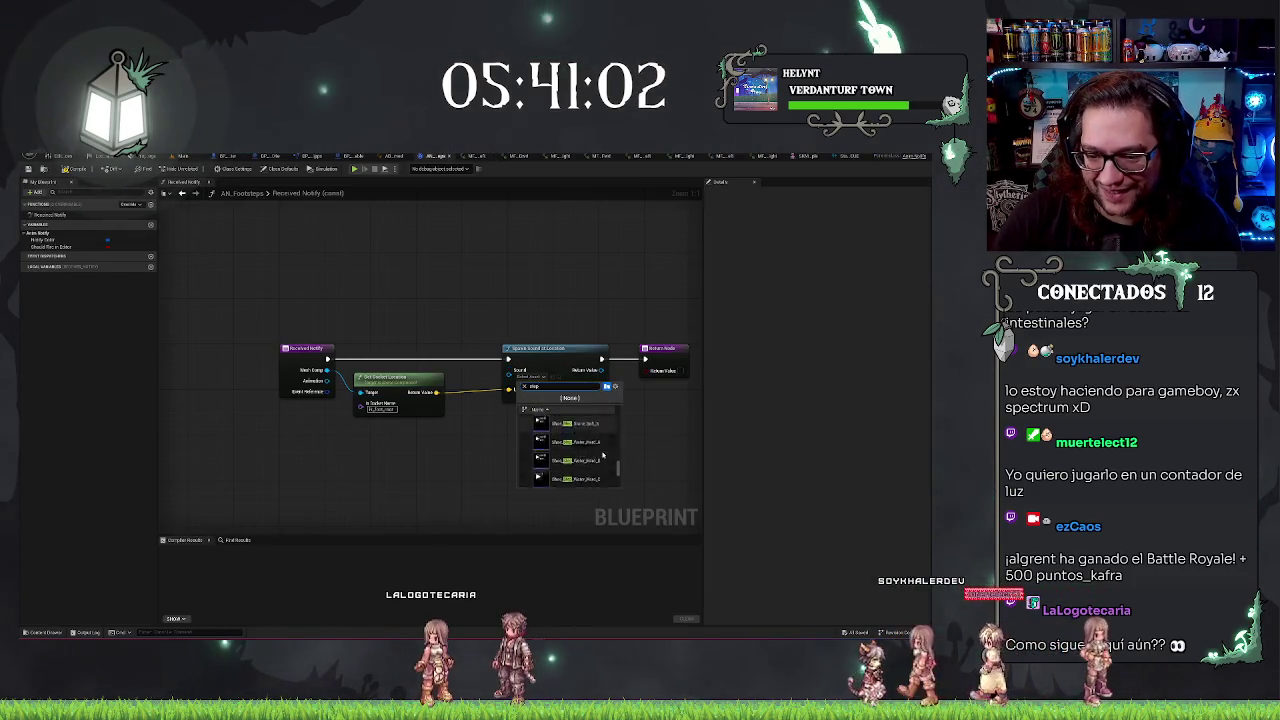
pyautogui.scroll(-2, 570, 470)
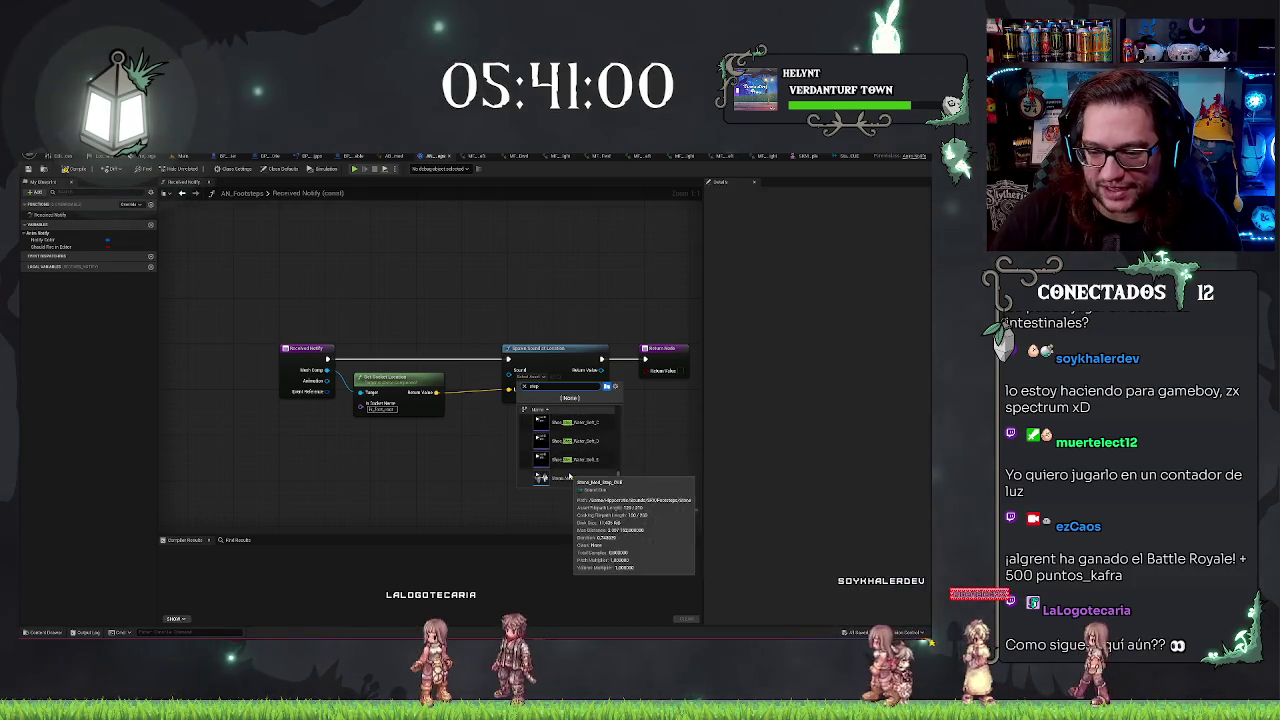
pyautogui.click(569, 477)
pyautogui.moveTo(587, 428); pyautogui.dragTo(527, 421)
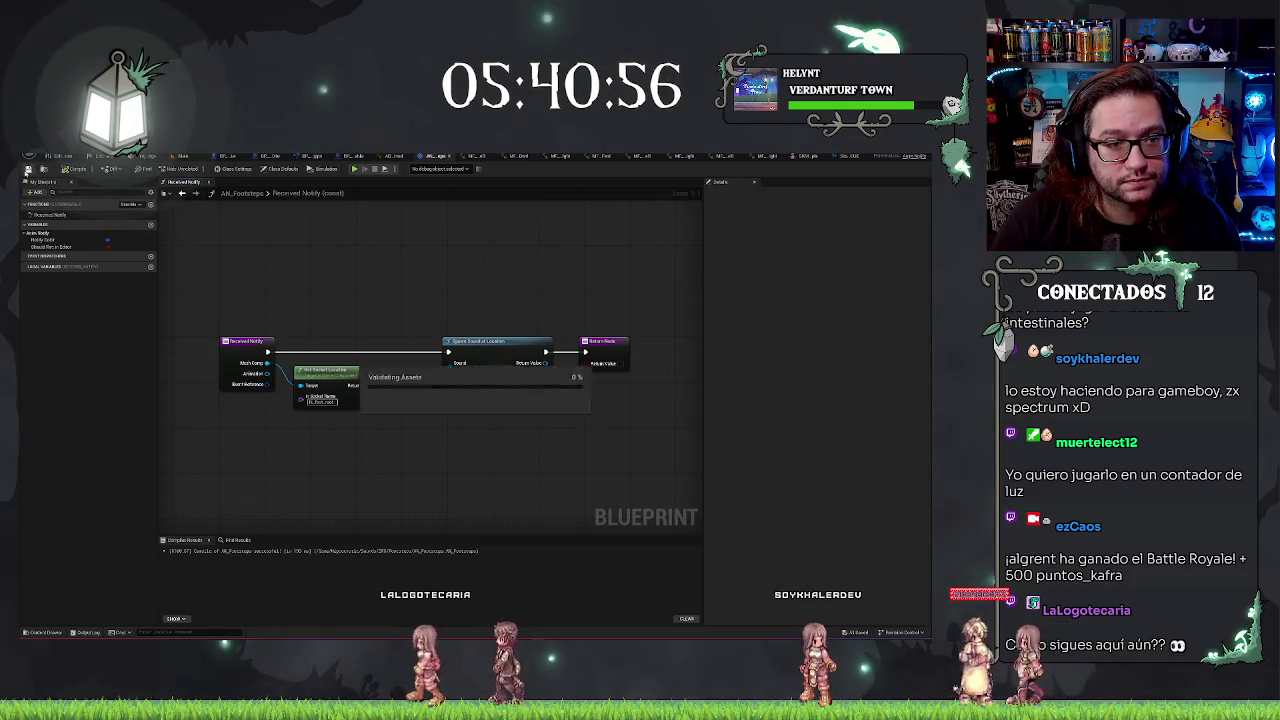
pyautogui.click(765, 158)
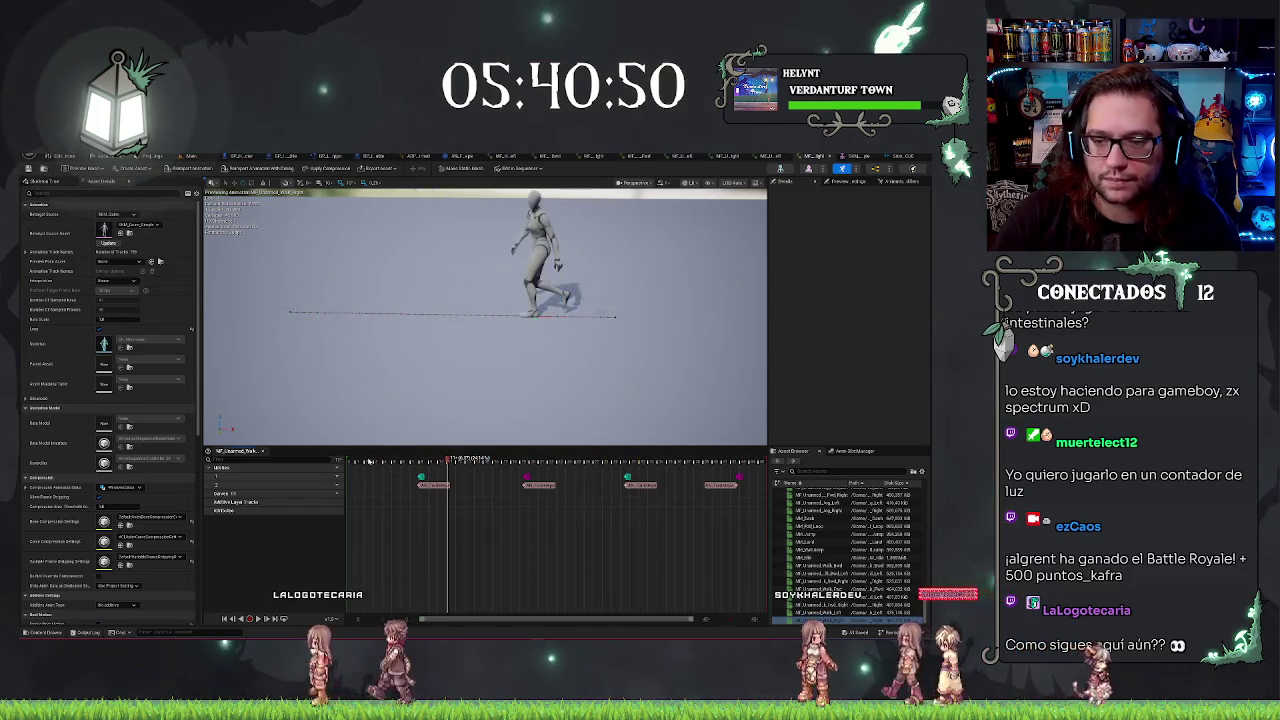
pyautogui.click(454, 490)
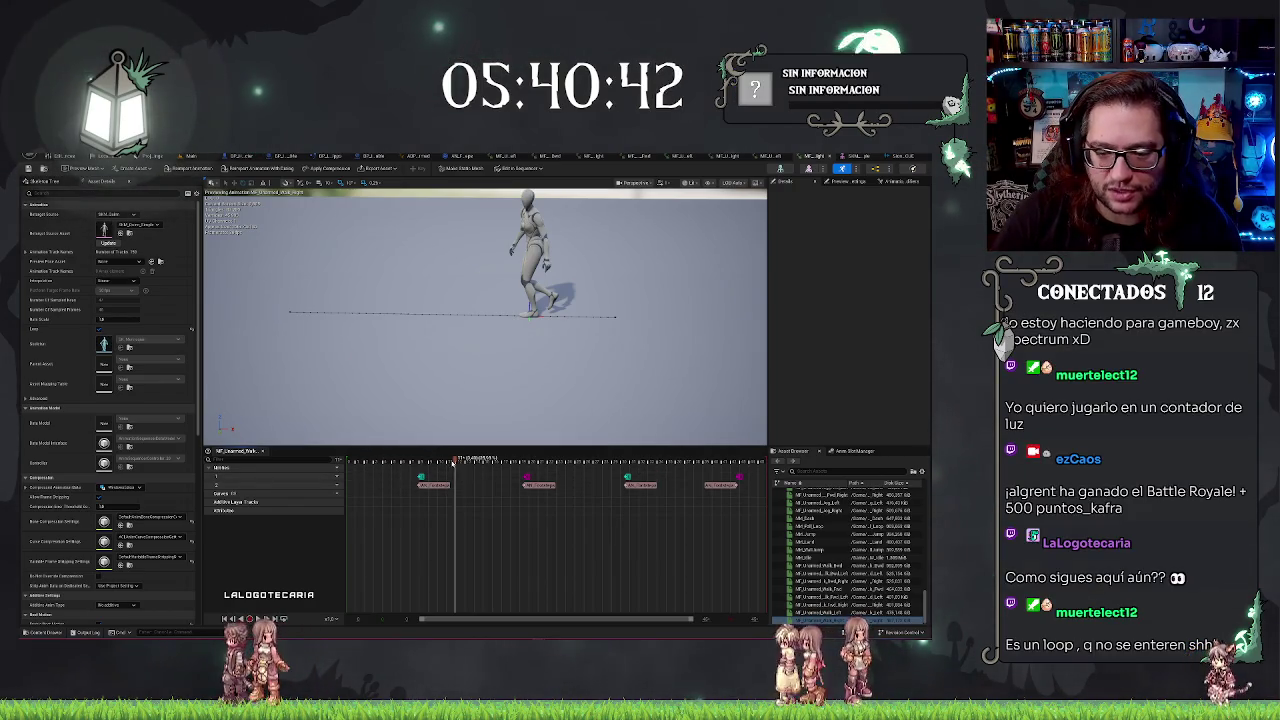
pyautogui.moveTo(453, 462)
pyautogui.mouseDown()
pyautogui.moveTo(400, 470)
pyautogui.moveTo(426, 478)
pyautogui.moveTo(353, 478)
pyautogui.mouseUp()
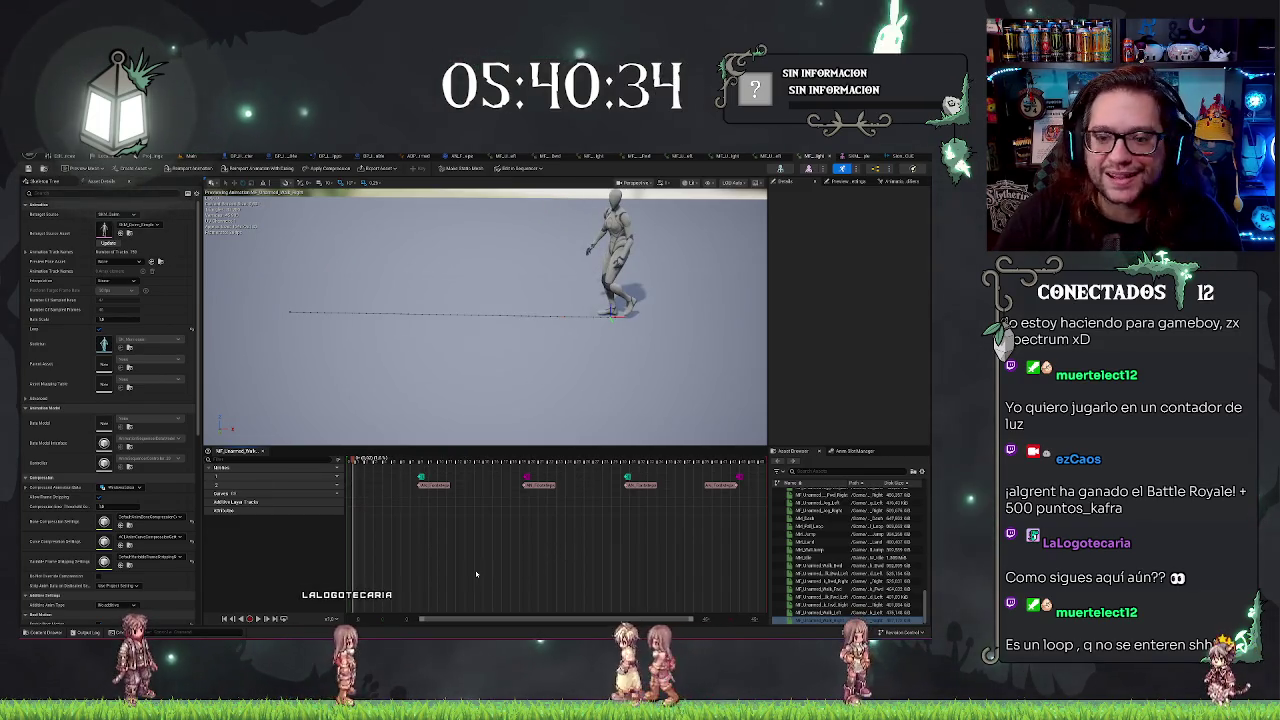
pyautogui.press('space')
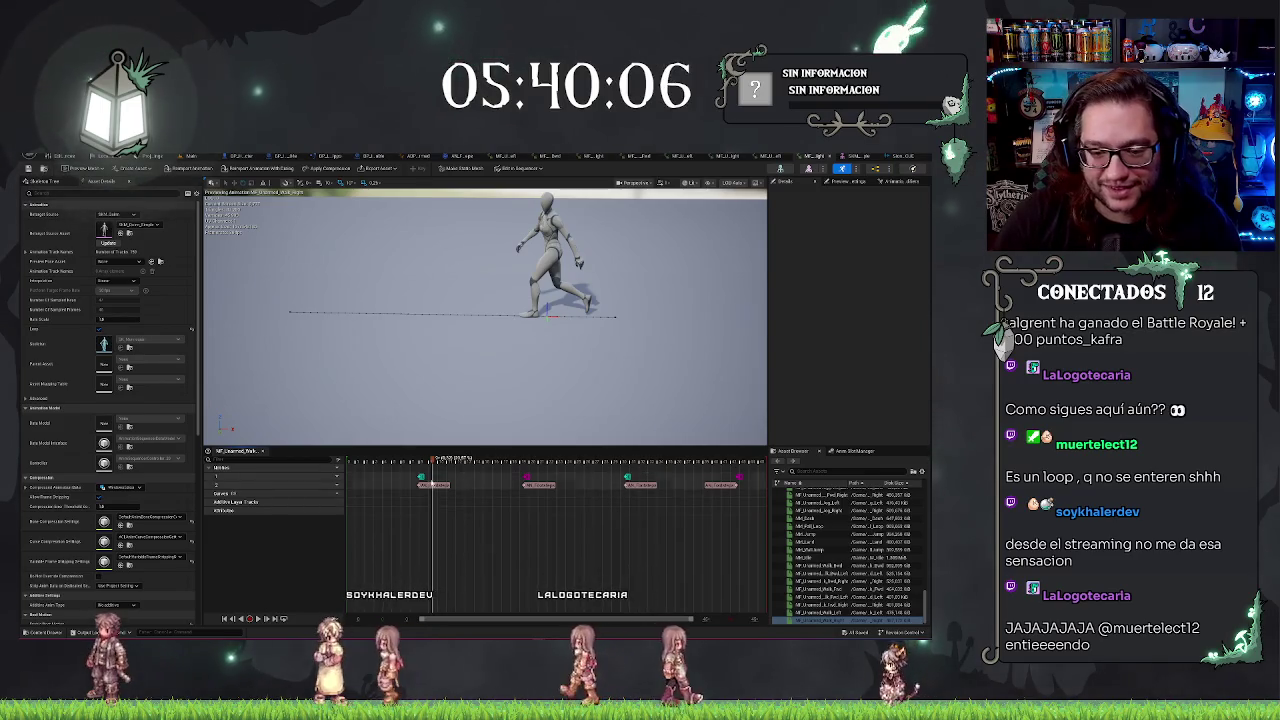
pyautogui.click(434, 485)
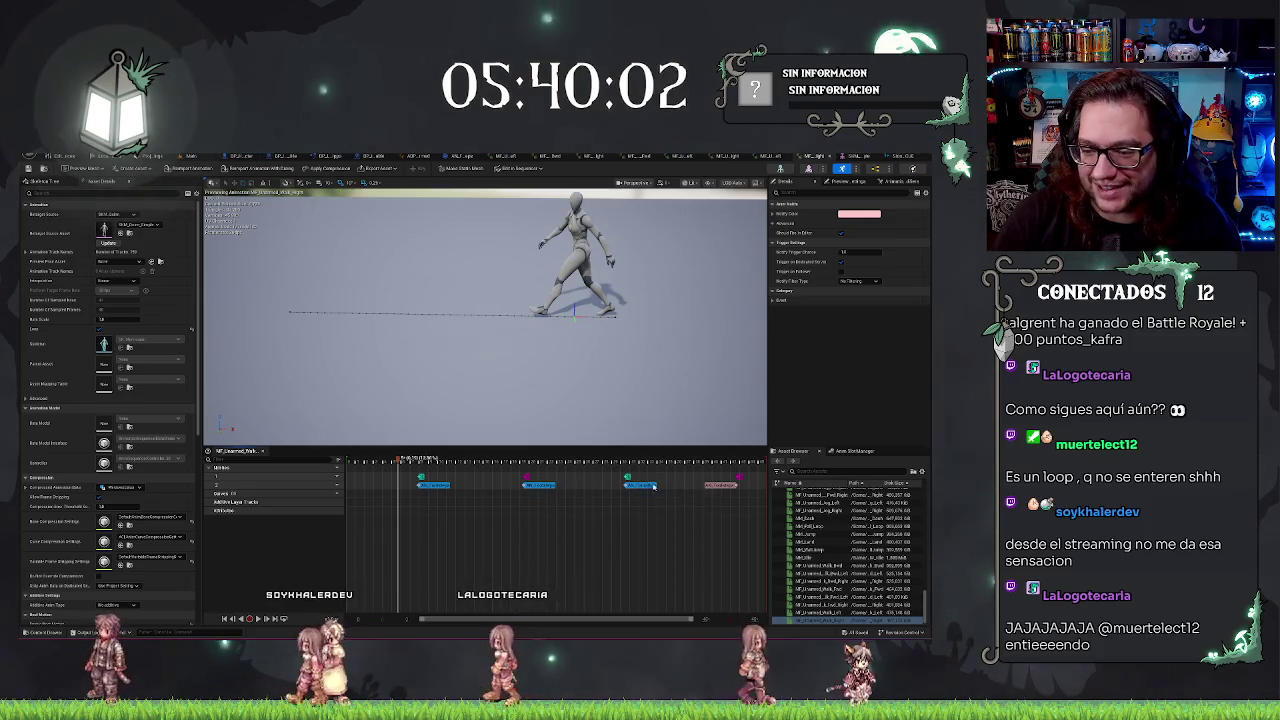
# Shift the four footstep notifies slightly earlier and scrub the walk to verify foot-contact timing
pyautogui.moveTo(424, 488); pyautogui.dragTo(416, 490)
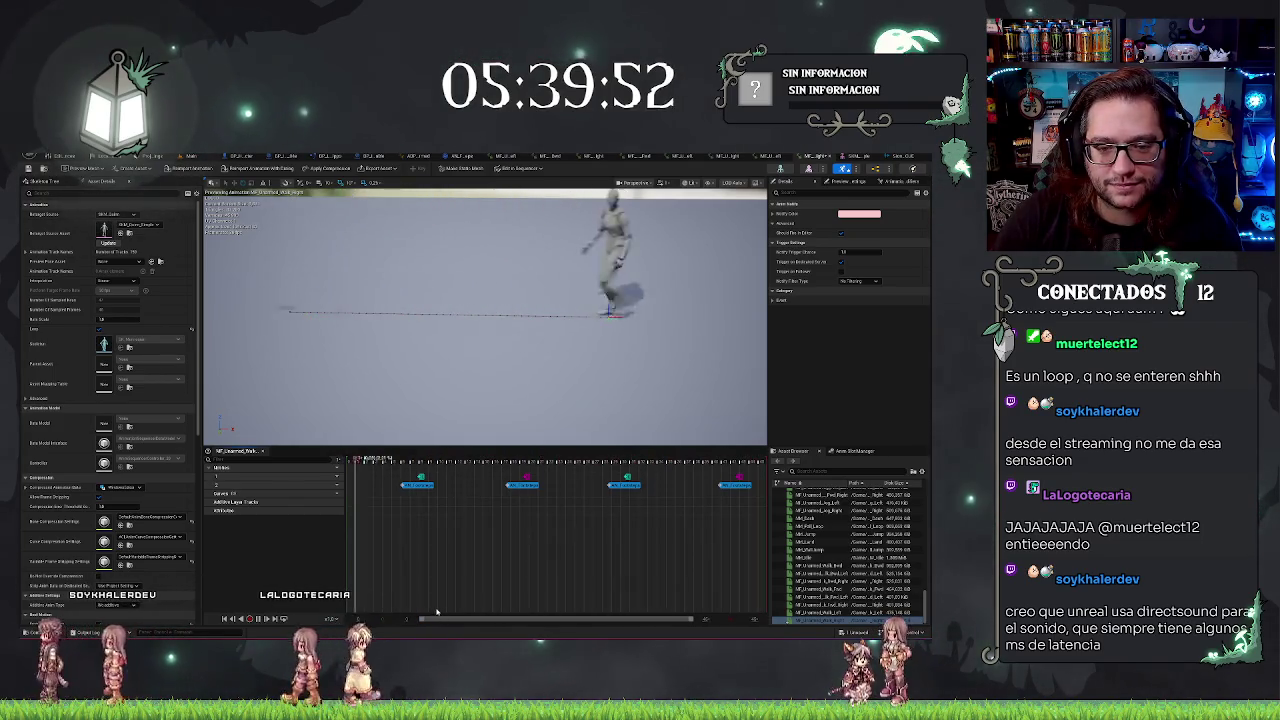
pyautogui.click(381, 487)
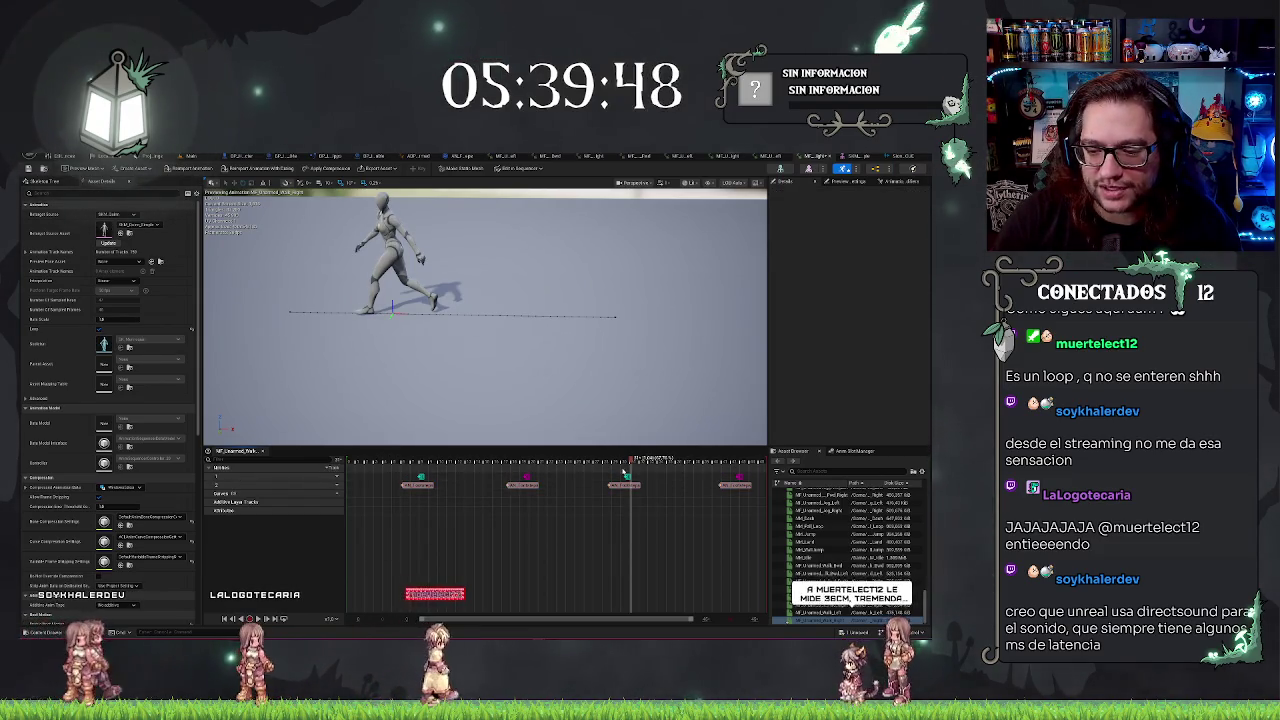
pyautogui.click(399, 462)
pyautogui.moveTo(397, 461)
pyautogui.mouseDown()
pyautogui.moveTo(520, 459)
pyautogui.moveTo(489, 459)
pyautogui.mouseUp()
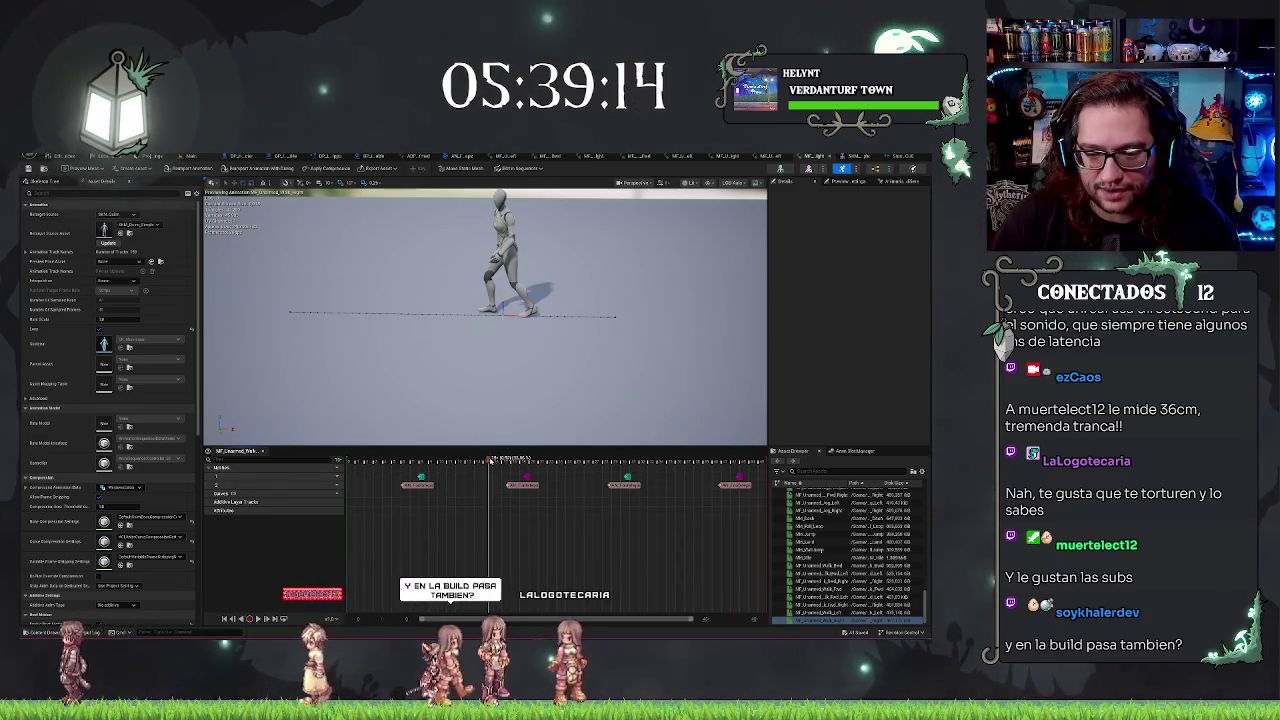
pyautogui.moveTo(518, 462)
pyautogui.mouseDown()
pyautogui.moveTo(504, 470)
pyautogui.moveTo(540, 487)
pyautogui.moveTo(528, 487)
pyautogui.mouseUp()
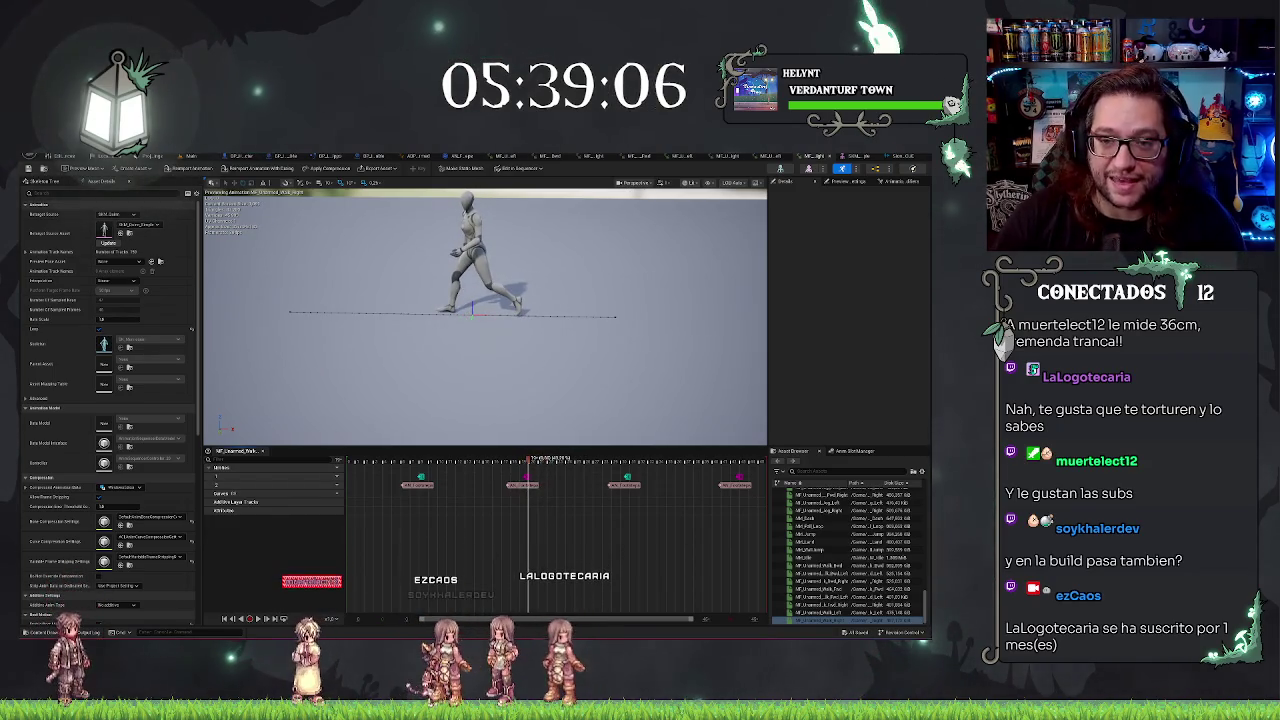
pyautogui.click(807, 157)
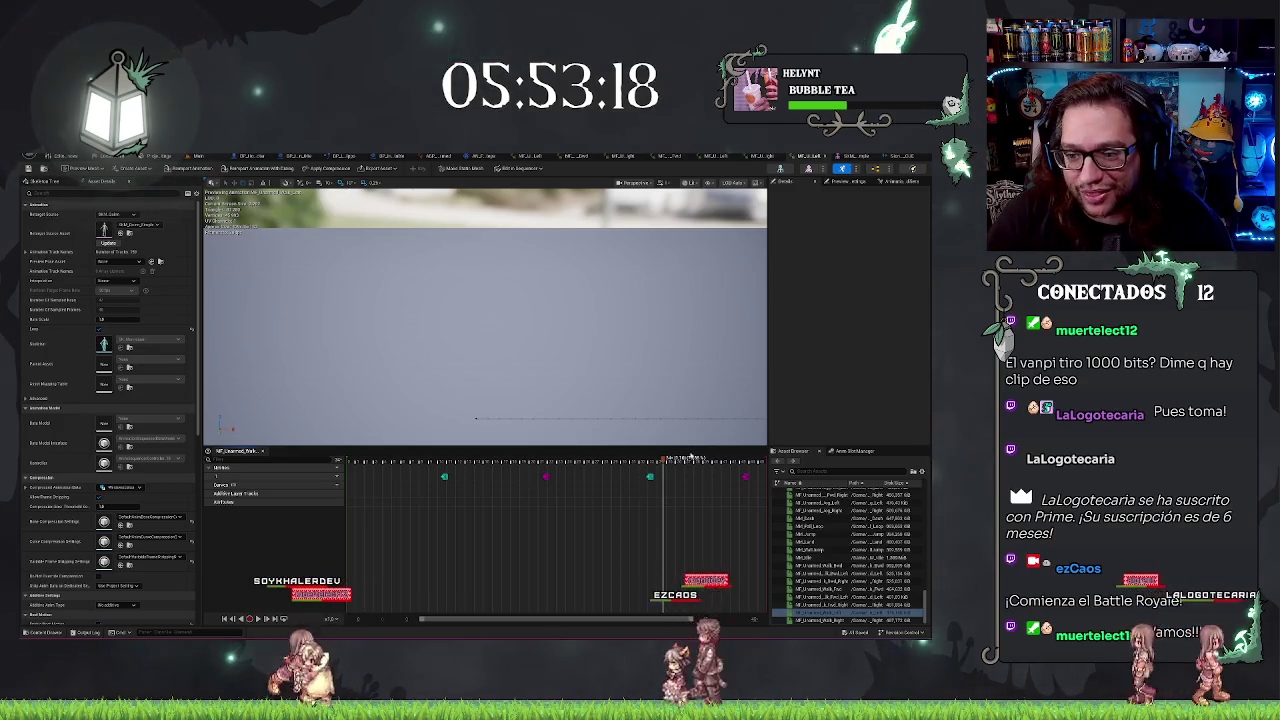
# Add a new notify track to the walk timeline and scrub to the first foot contact
pyautogui.click(426, 461)
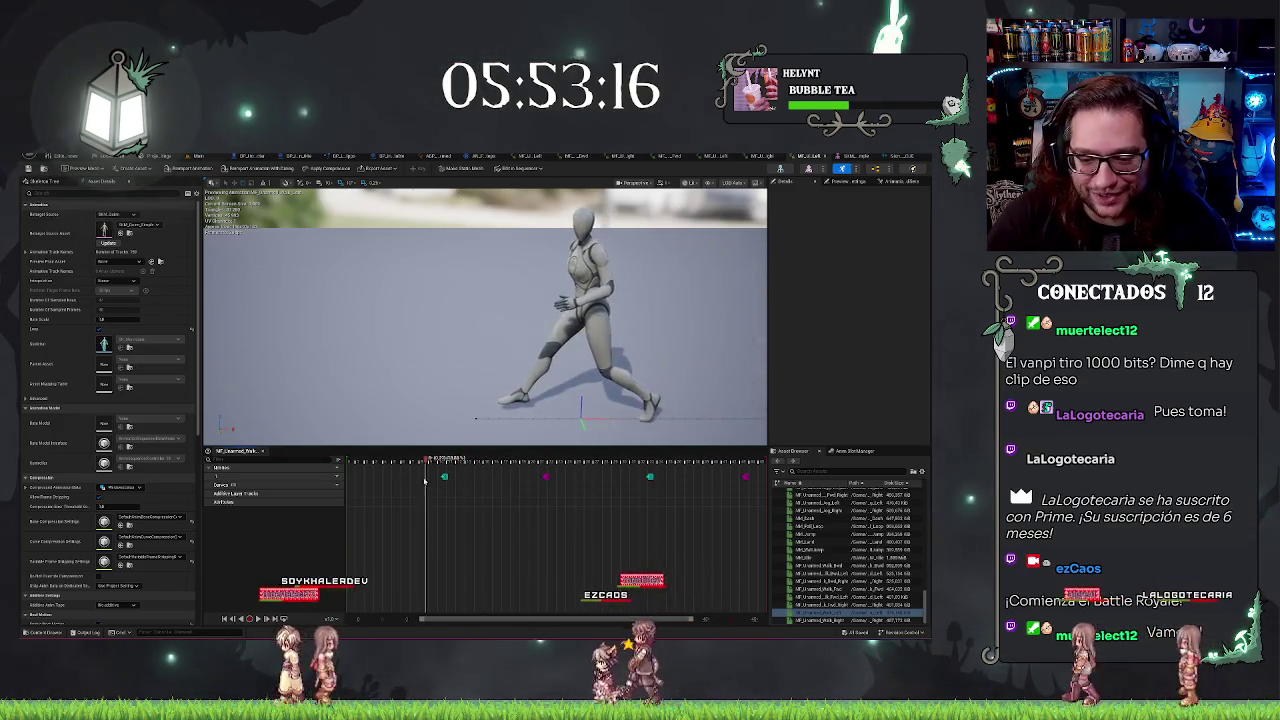
pyautogui.rightClick(427, 481)
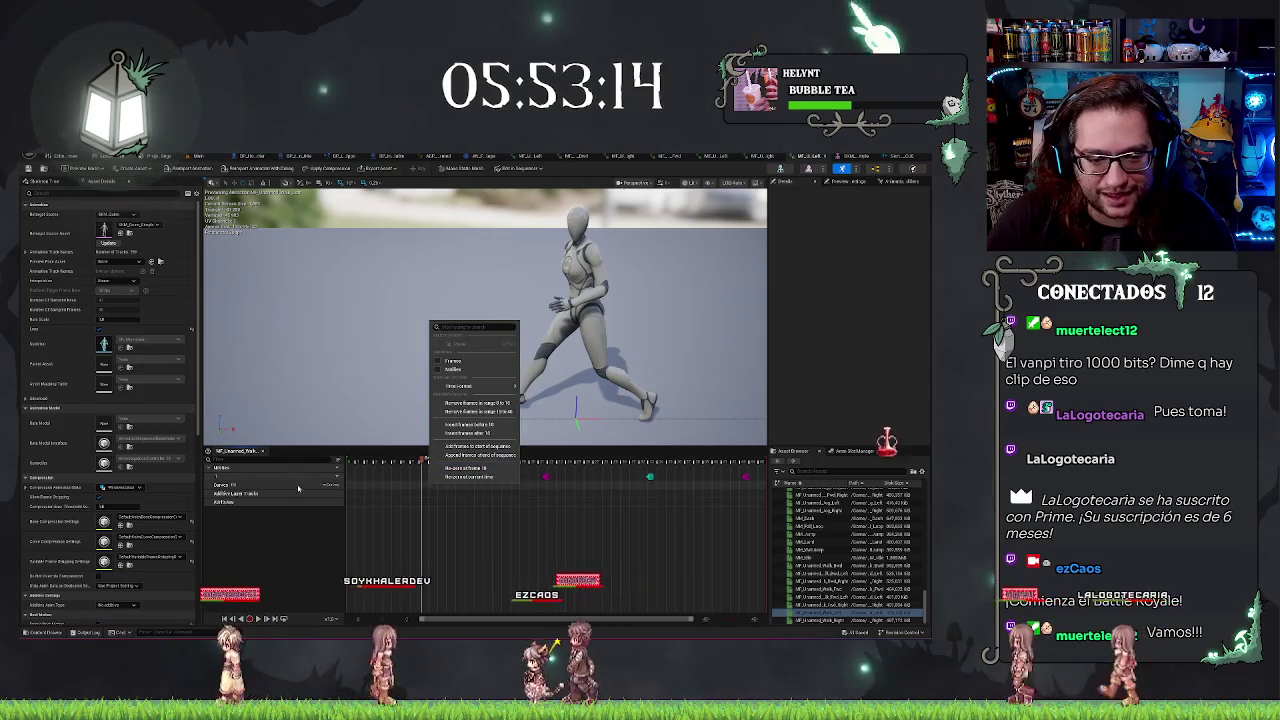
pyautogui.click(328, 485)
pyautogui.click(350, 497)
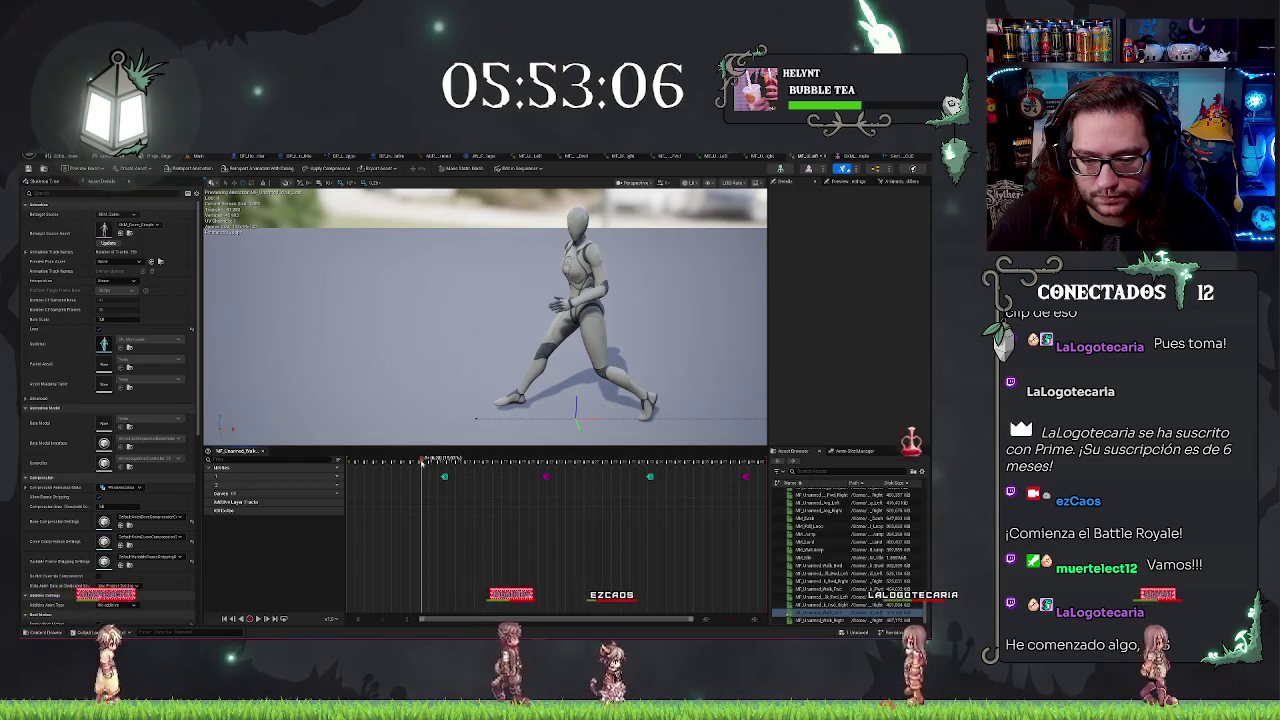
pyautogui.click(409, 461)
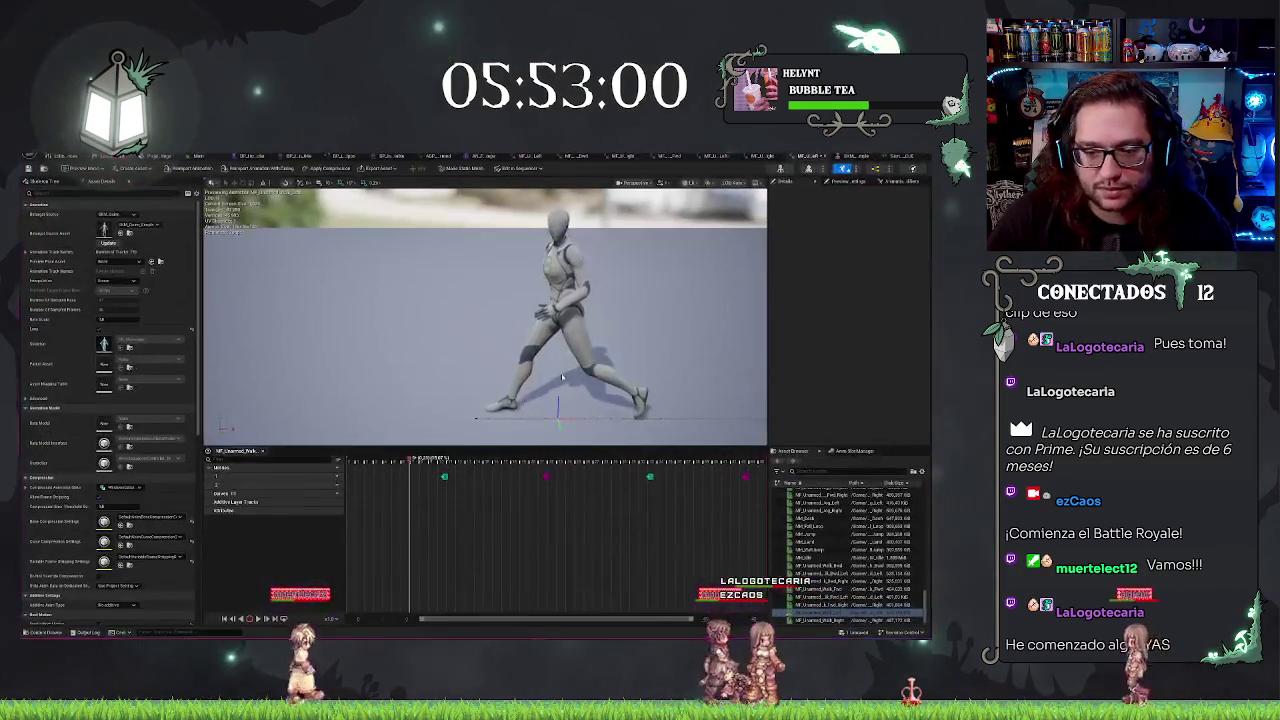
pyautogui.moveTo(410, 462); pyautogui.dragTo(430, 466)
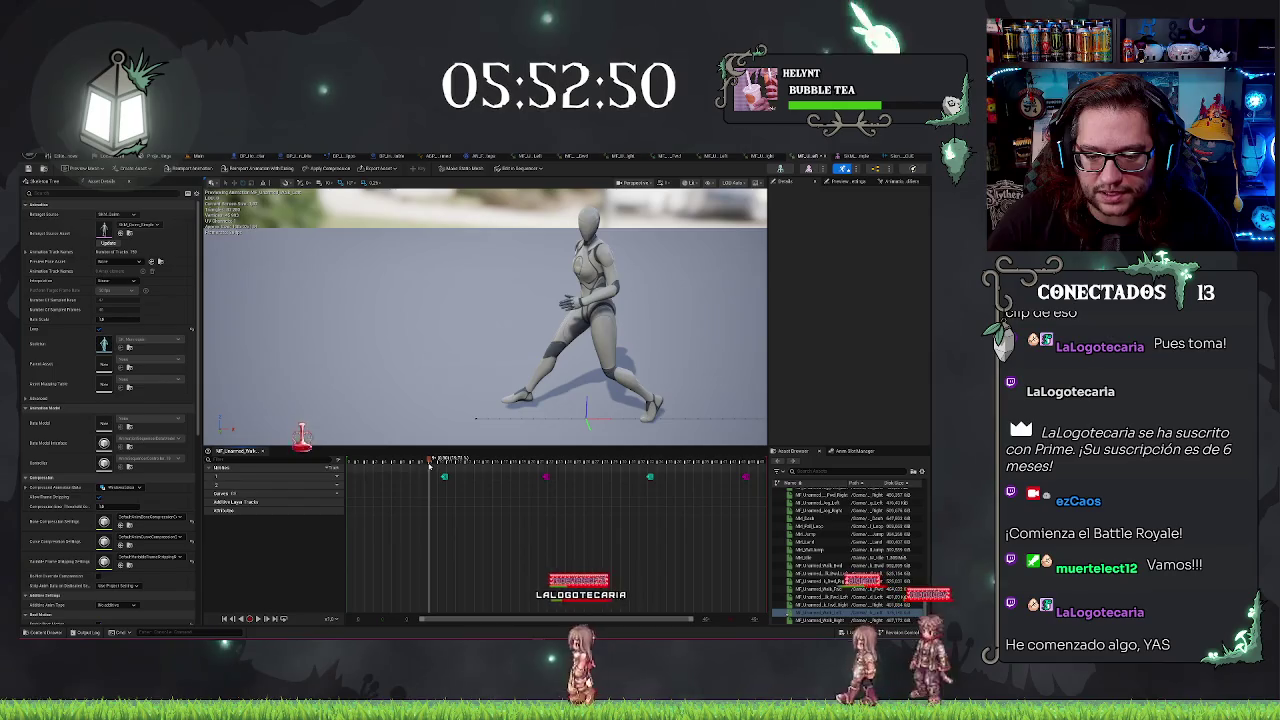
# Add Play Sound notifies at the walk animation's four foot-contact markers, each using the stone step cue
pyautogui.rightClick(440, 494)
pyautogui.moveTo(455, 502)
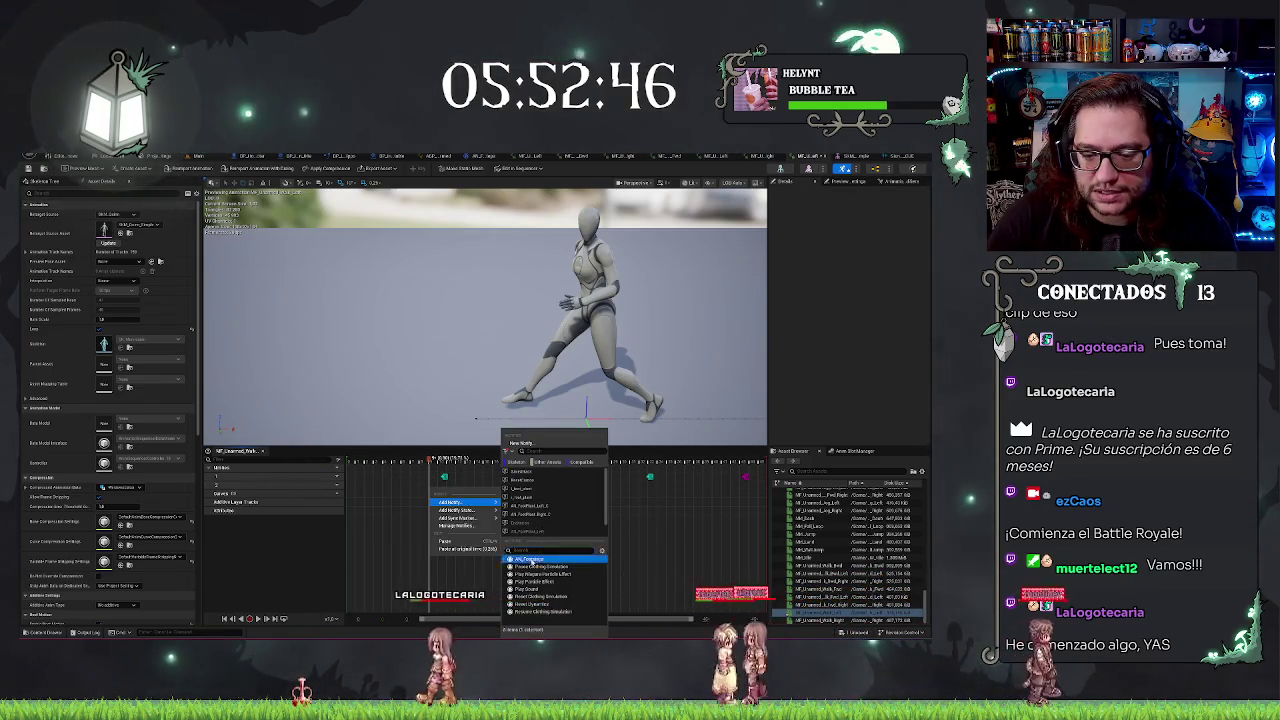
pyautogui.click(525, 558)
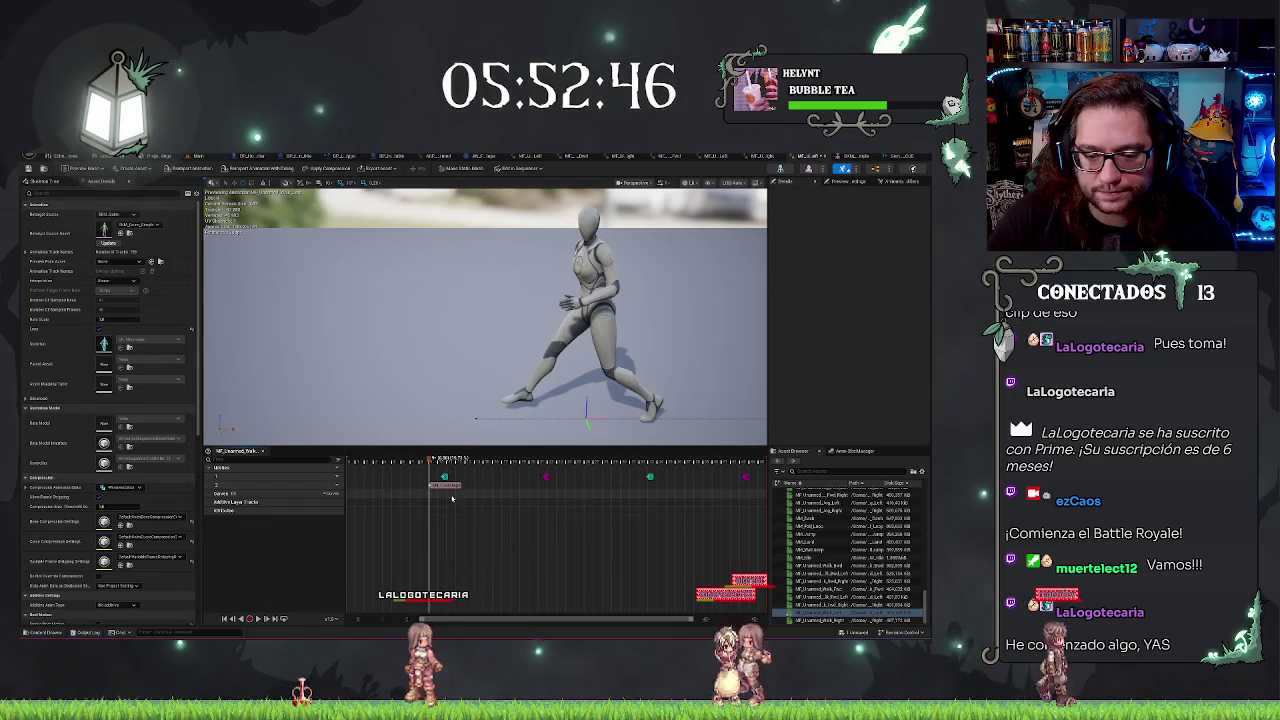
pyautogui.click(530, 488)
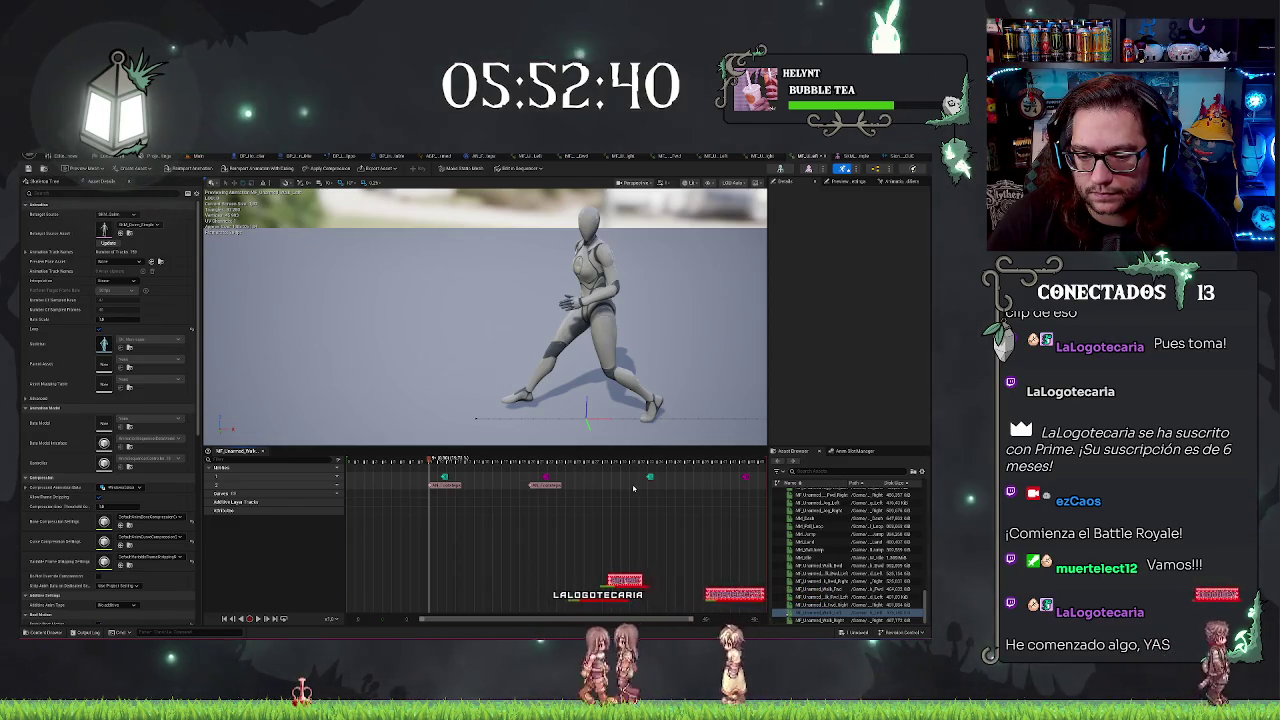
pyautogui.click(630, 487)
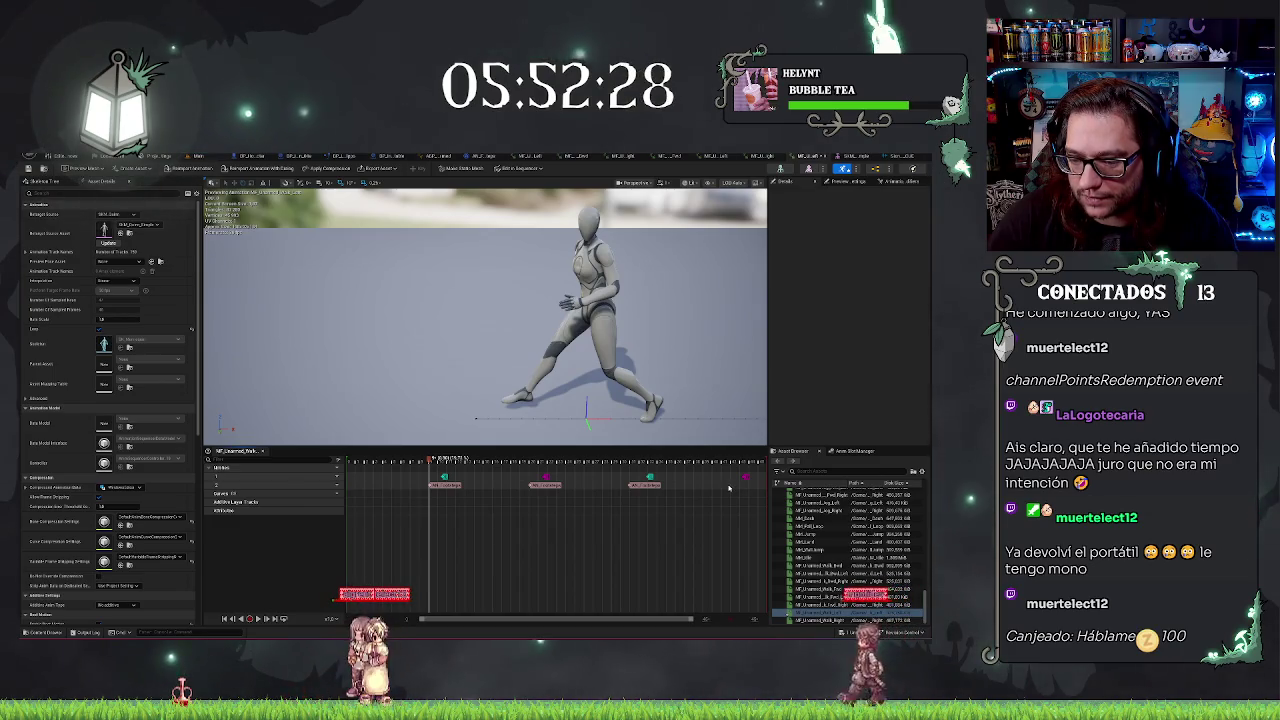
pyautogui.click(733, 486)
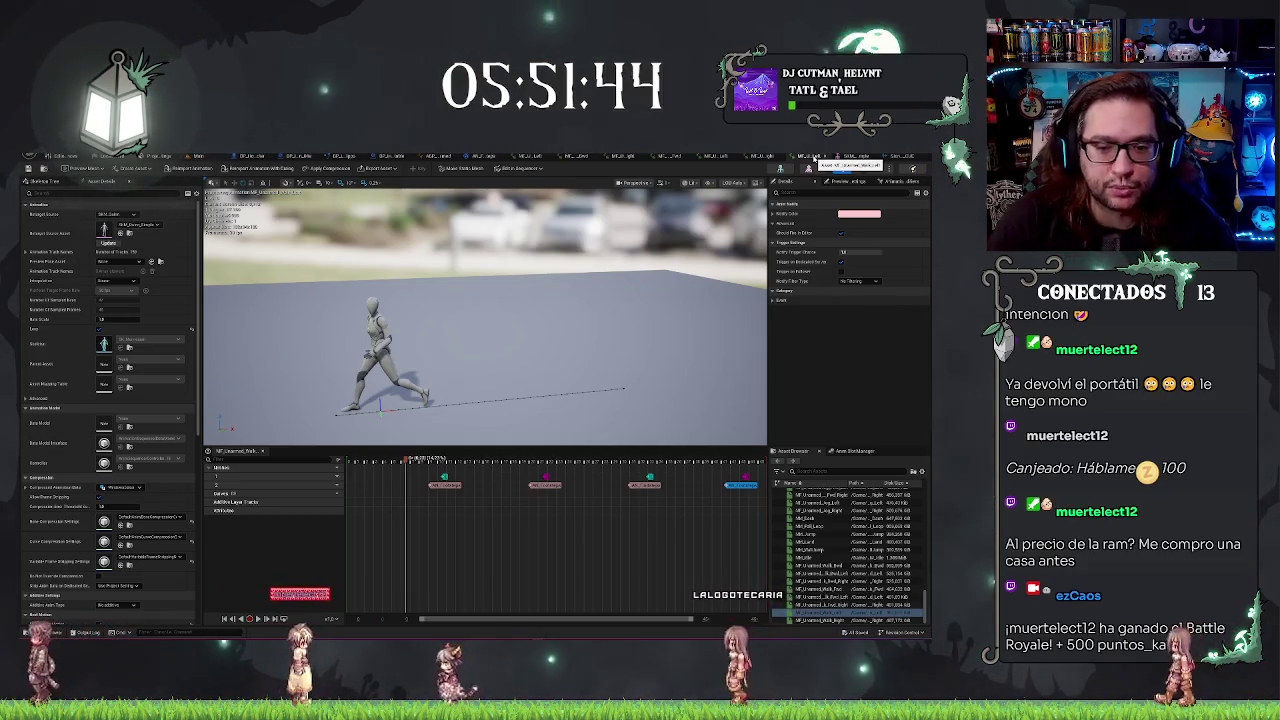
# Reframe the walking mannequin in the viewport and switch to the next animation sequence
pyautogui.moveTo(607, 306); pyautogui.dragTo(607, 306)
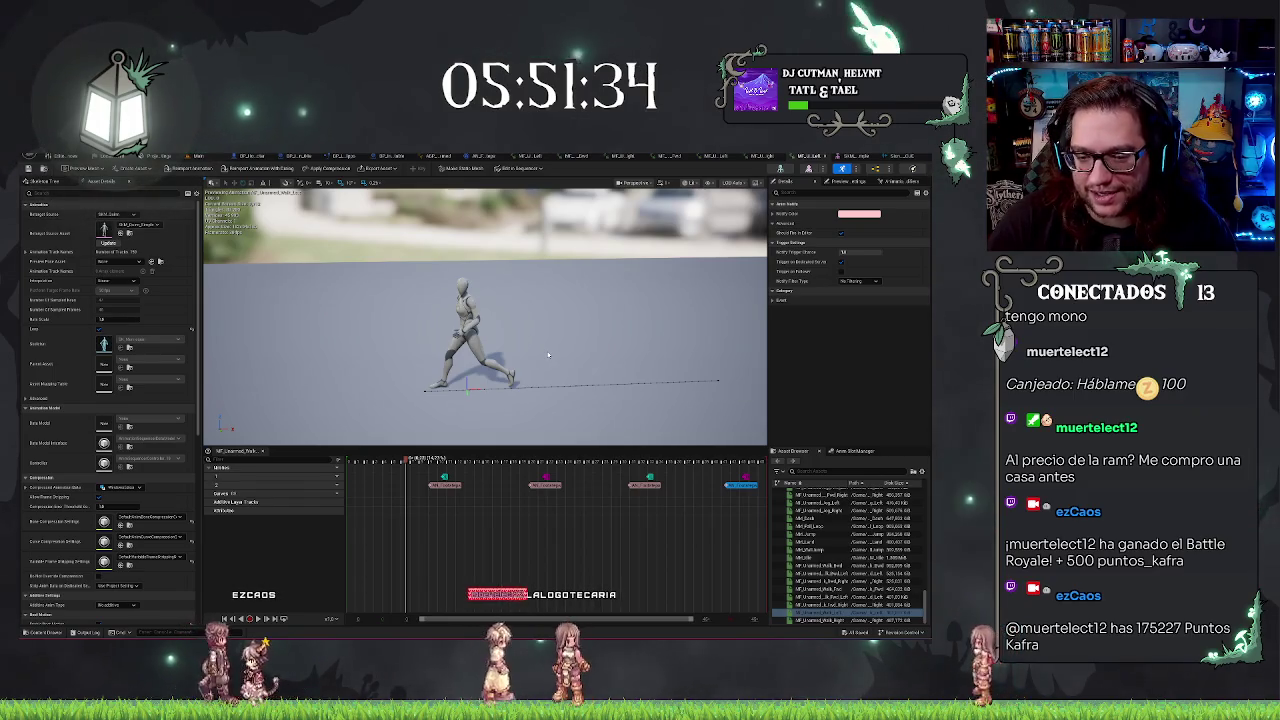
pyautogui.click(803, 157)
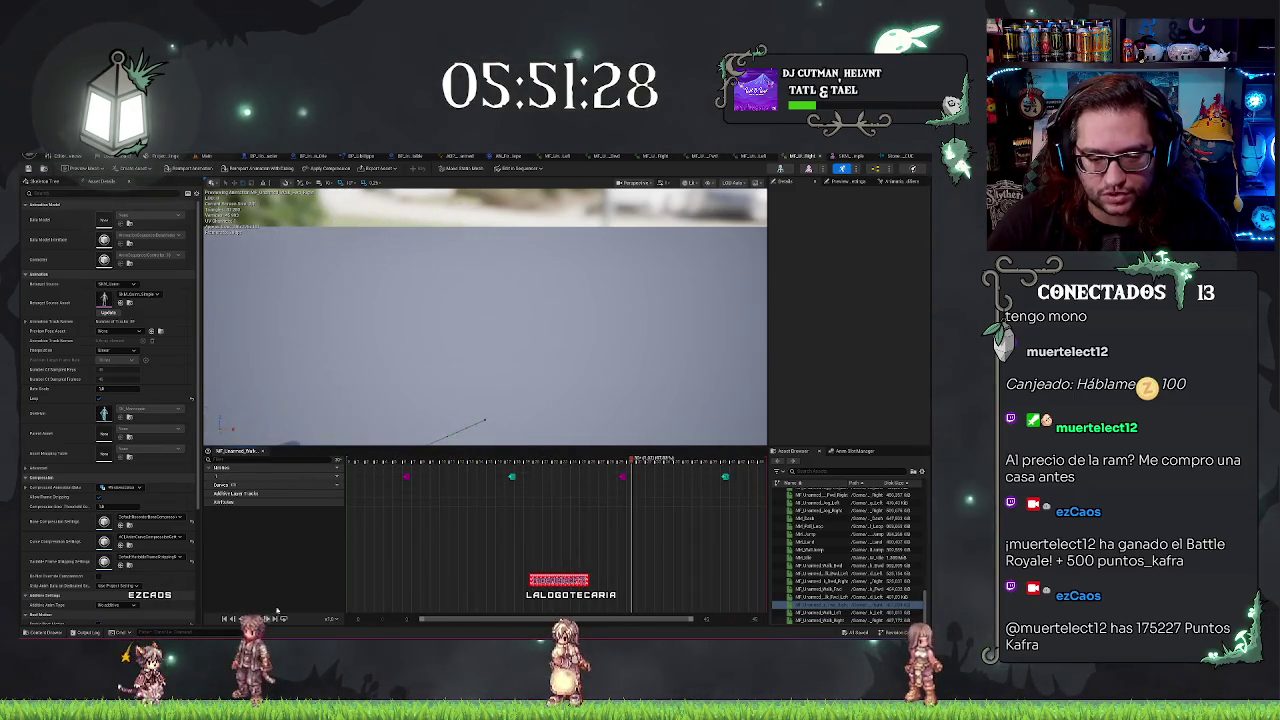
# Scrub to the start, add a notify track, and place a sound notify at the first foot contact
pyautogui.moveTo(632, 460)
pyautogui.mouseDown()
pyautogui.moveTo(371, 465)
pyautogui.moveTo(384, 467)
pyautogui.mouseUp()
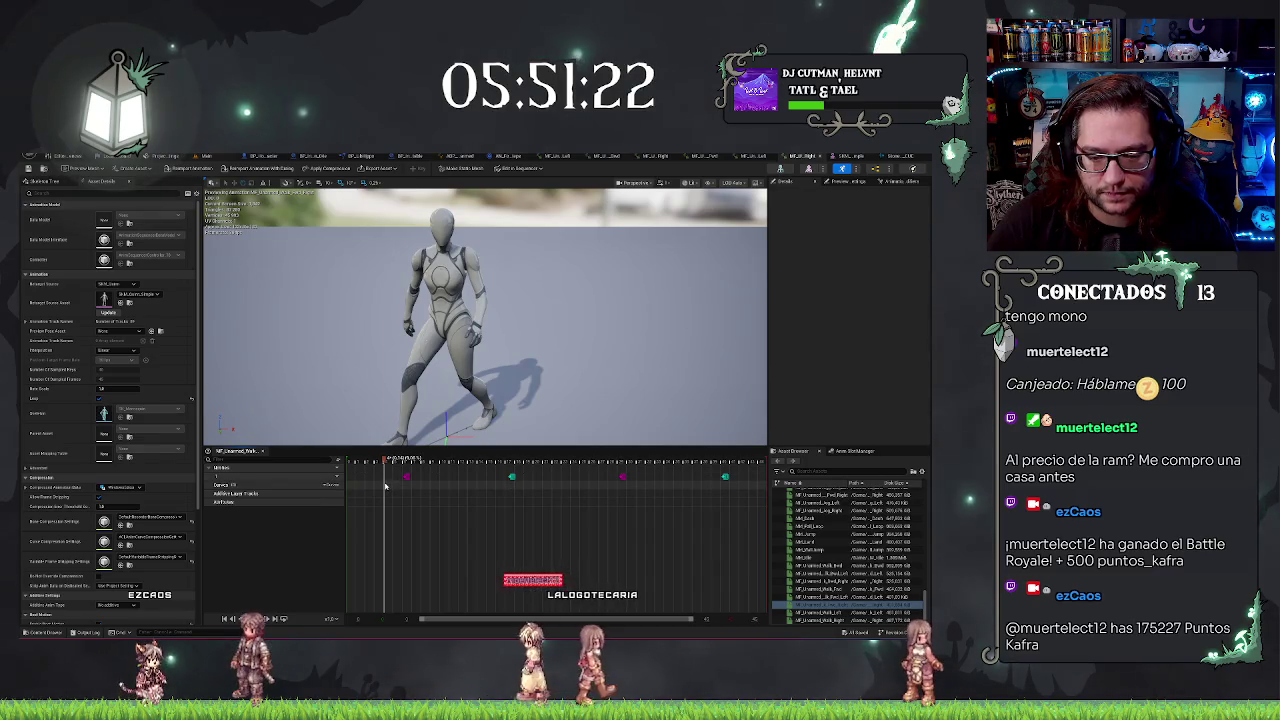
pyautogui.rightClick(385, 486)
pyautogui.click(340, 465)
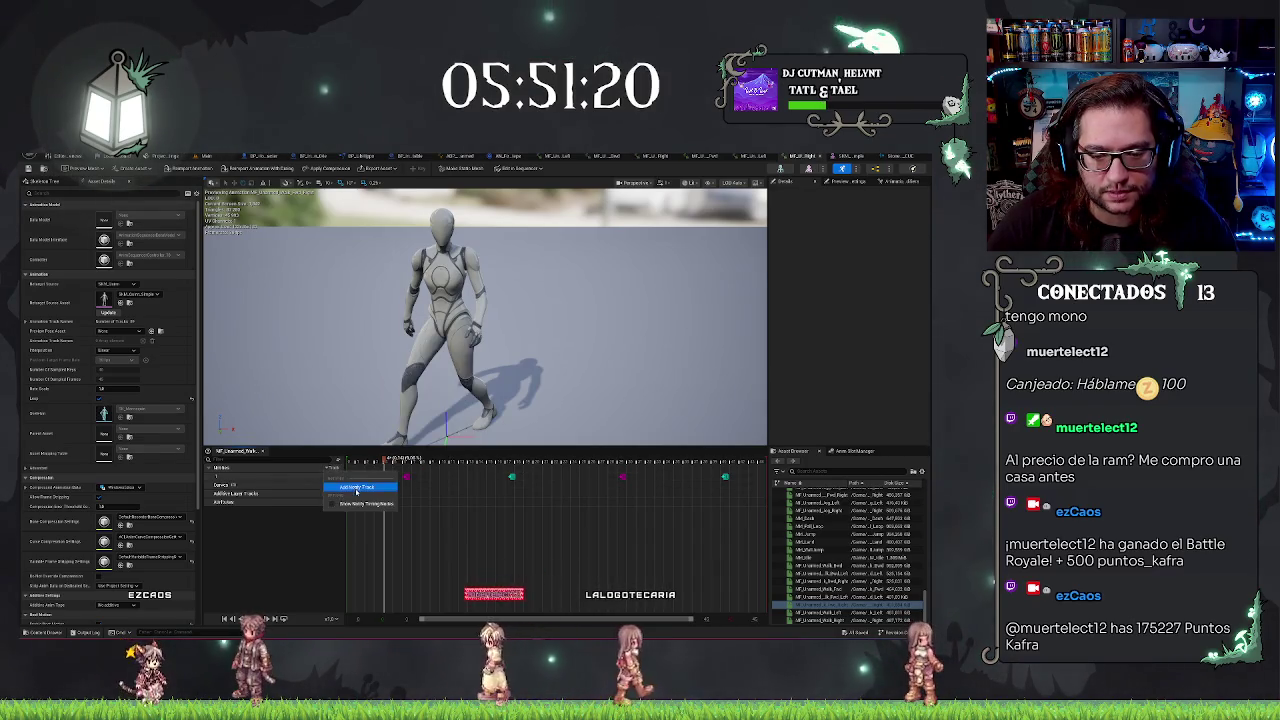
pyautogui.click(388, 489)
pyautogui.rightClick(384, 487)
pyautogui.moveTo(422, 503)
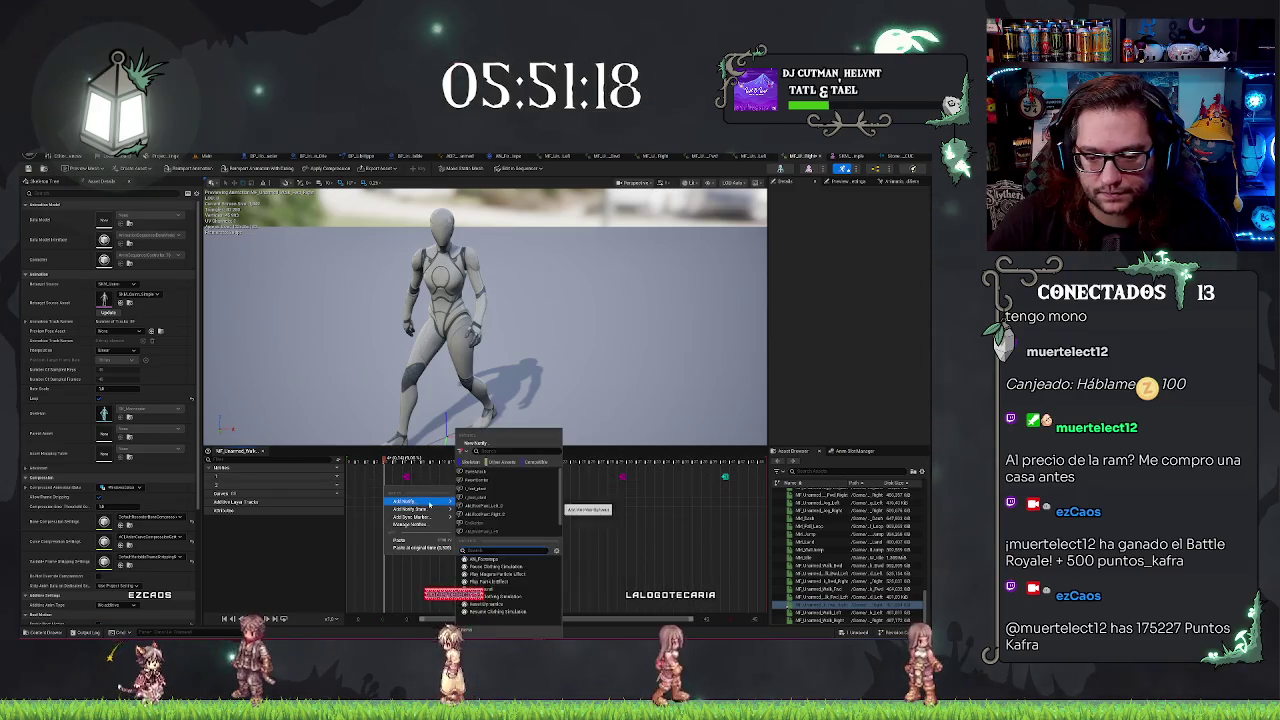
pyautogui.click(498, 563)
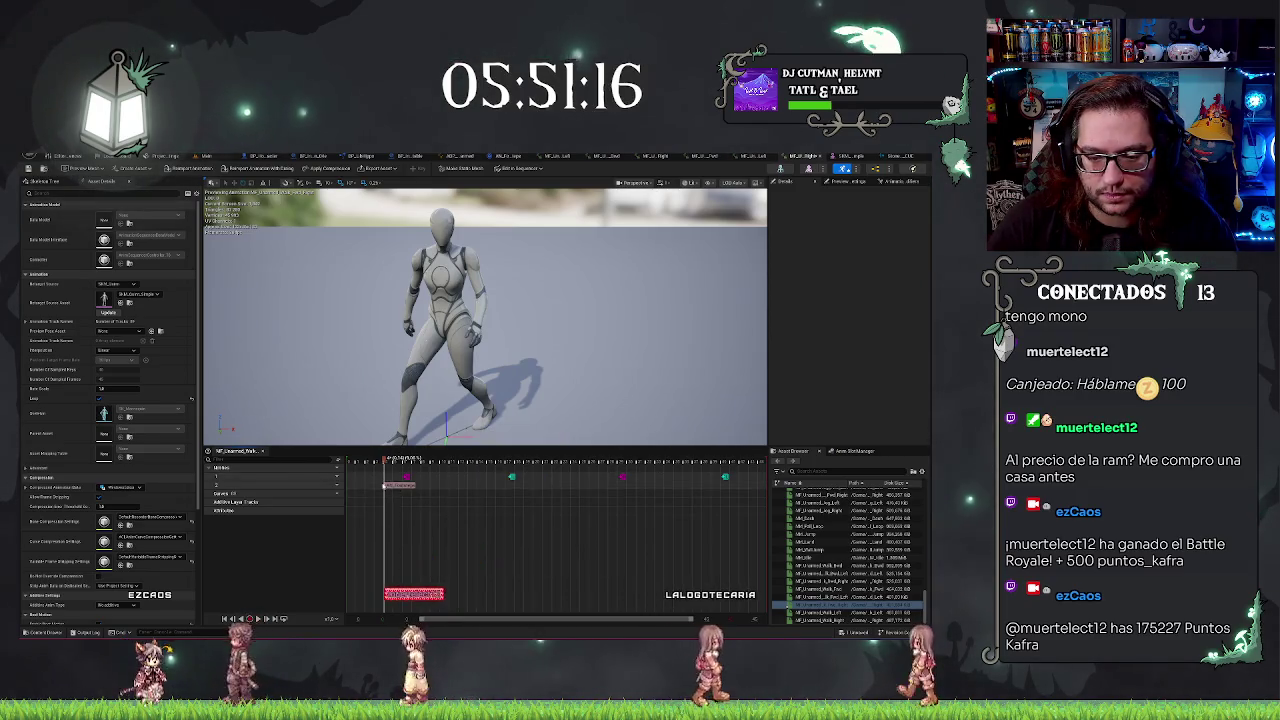
pyautogui.click(491, 489)
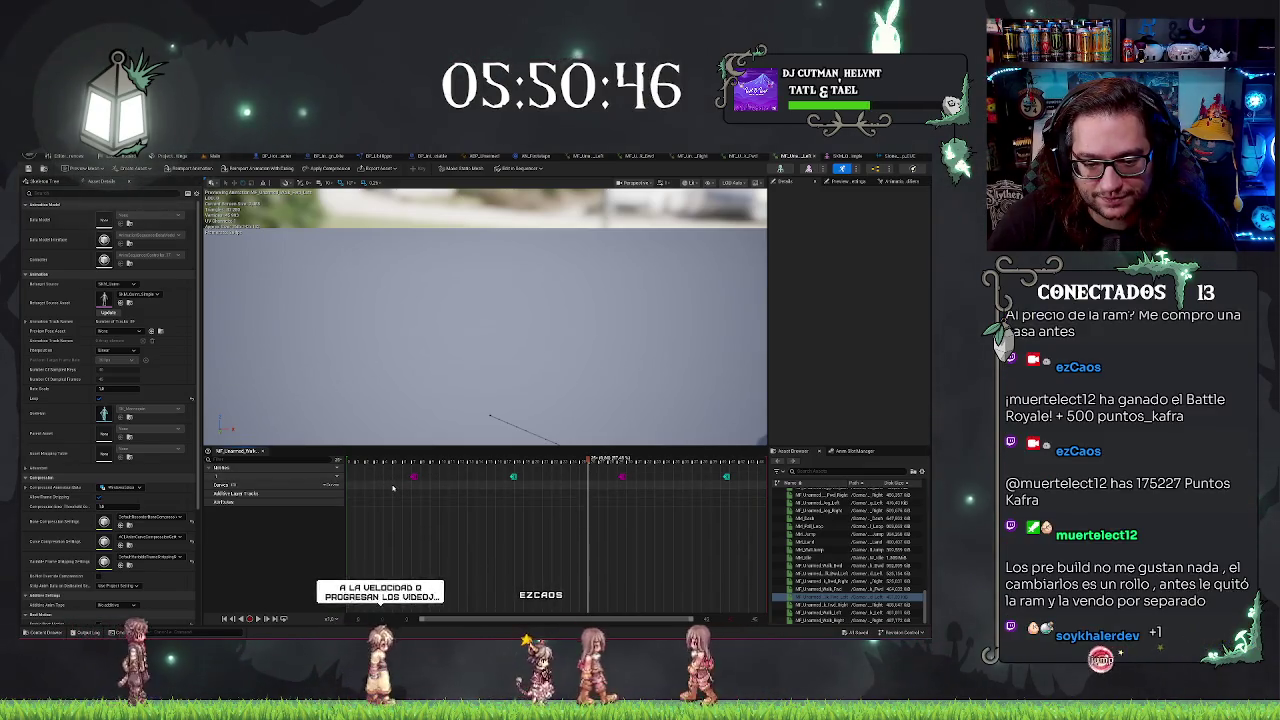
pyautogui.click(395, 488)
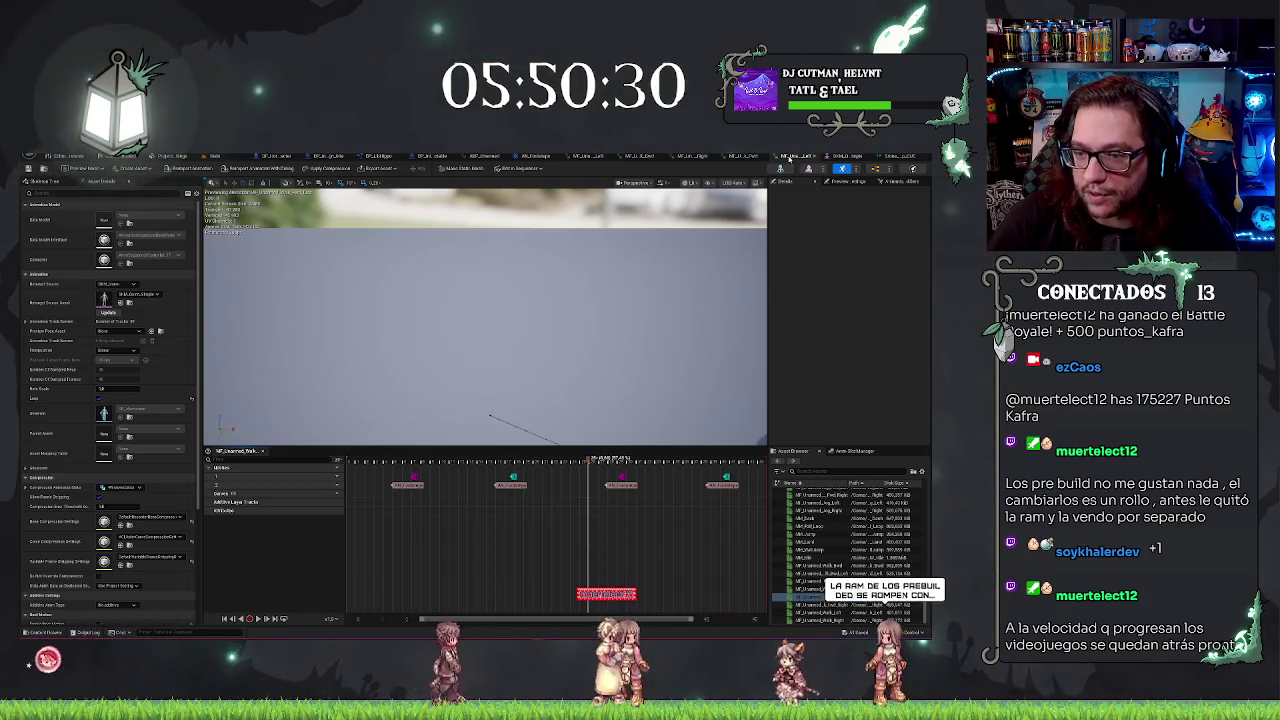
# In another sequence, add a notify track and place a notify on a later foot-contact marker
pyautogui.click(788, 157)
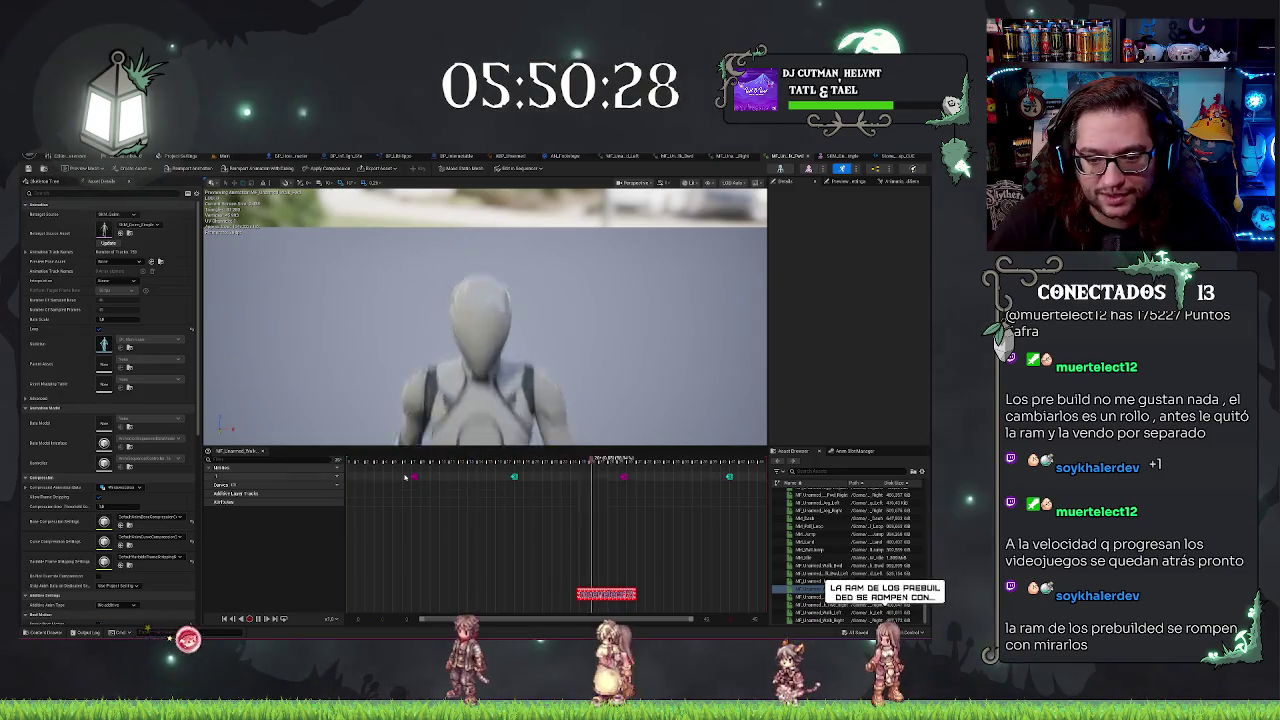
pyautogui.click(454, 481)
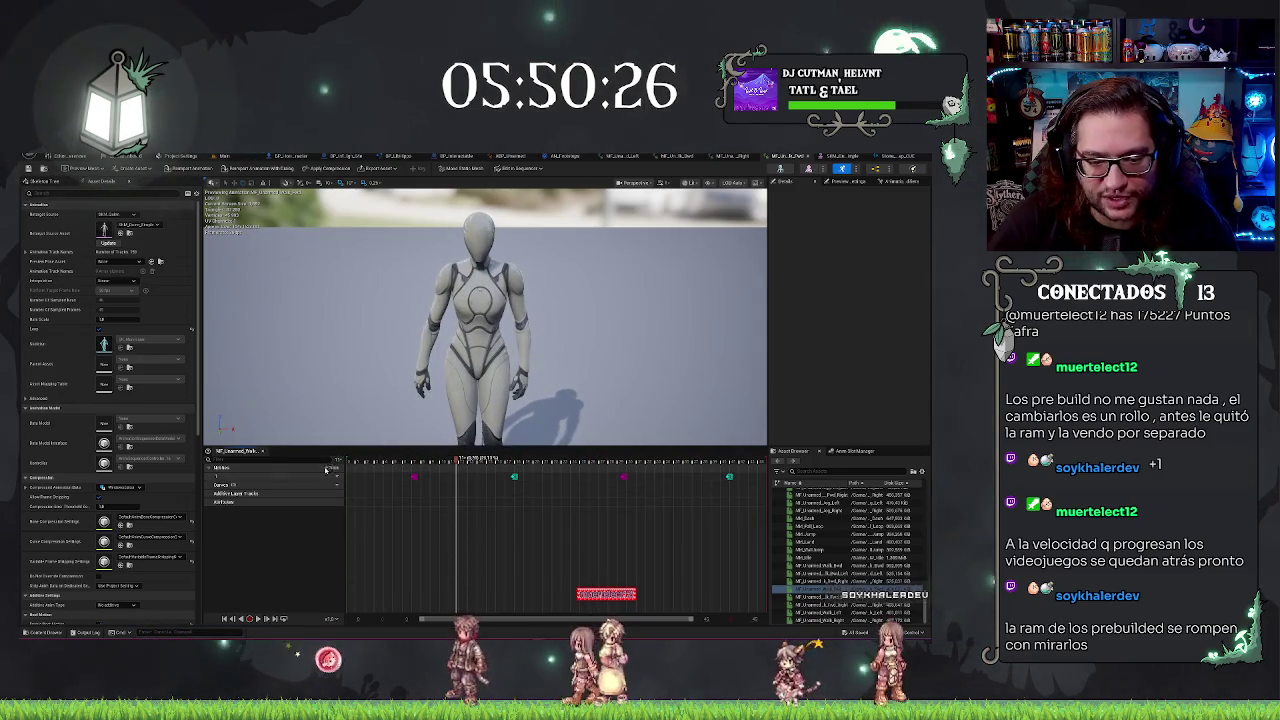
pyautogui.click(358, 487)
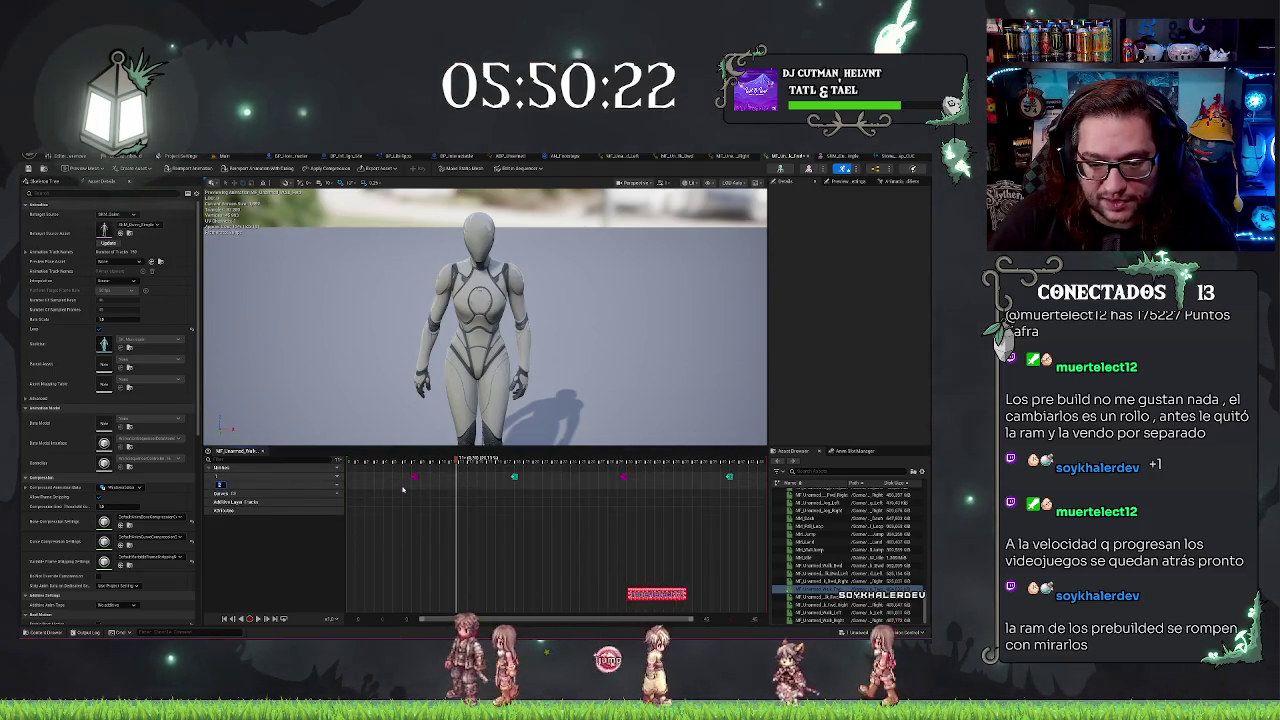
pyautogui.click(393, 486)
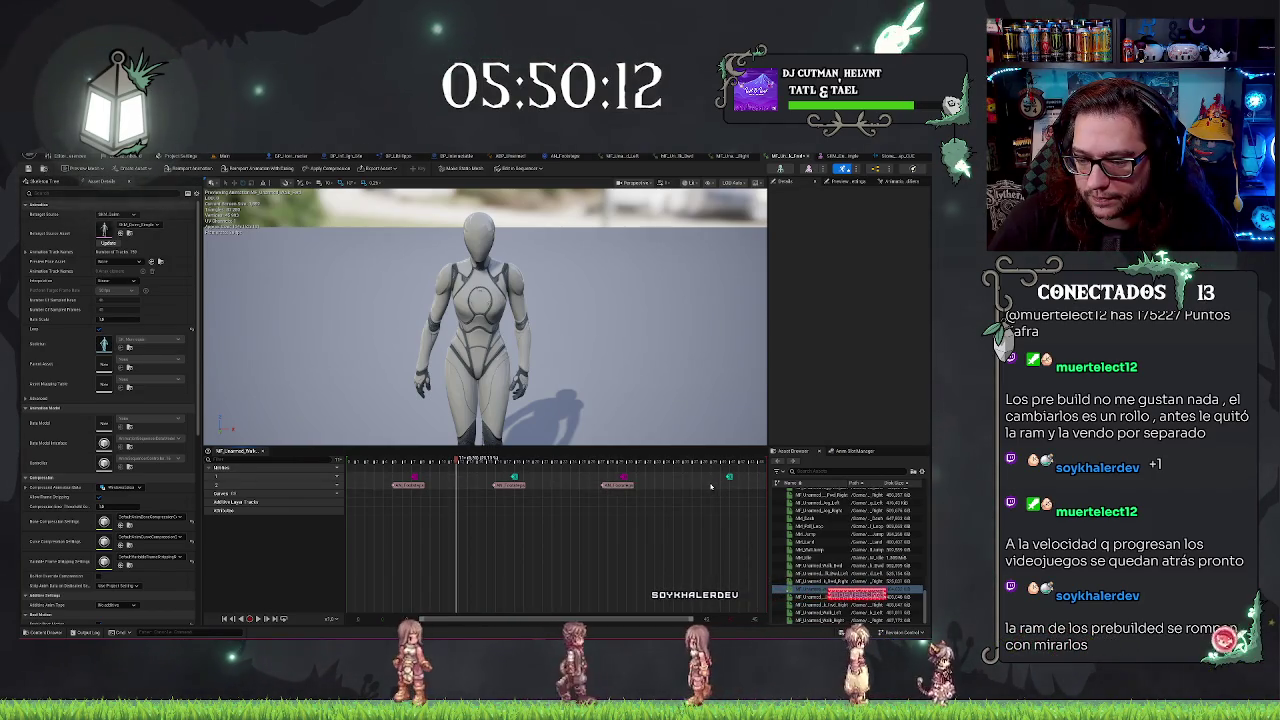
pyautogui.moveTo(713, 486); pyautogui.dragTo(720, 516)
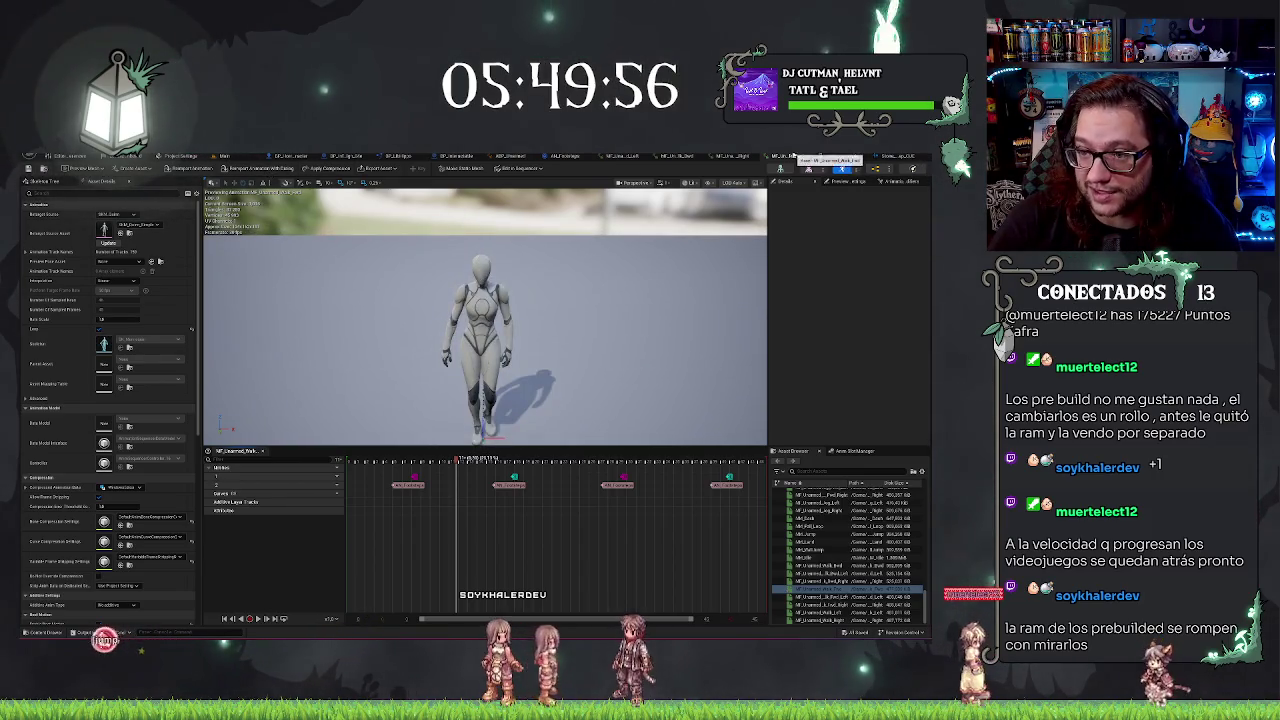
# Open the next sequence, add a notify track, and add notifies at the first two foot contacts
pyautogui.click(790, 157)
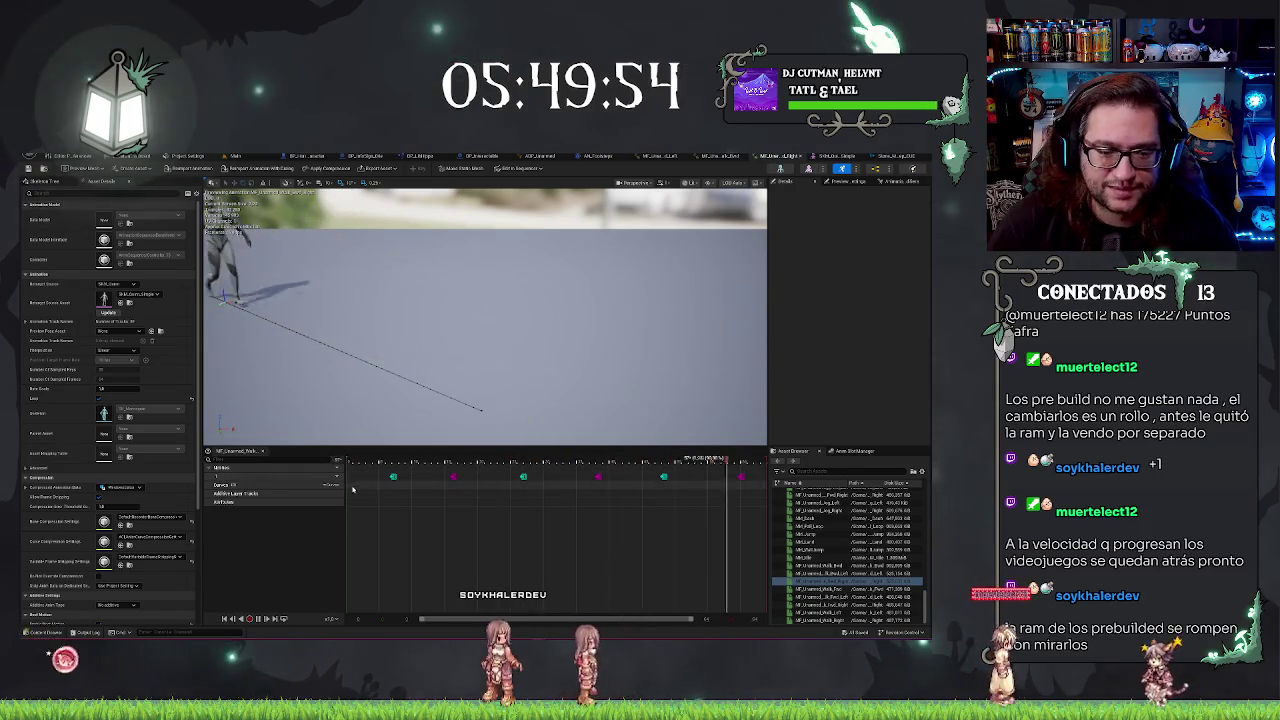
pyautogui.click(332, 485)
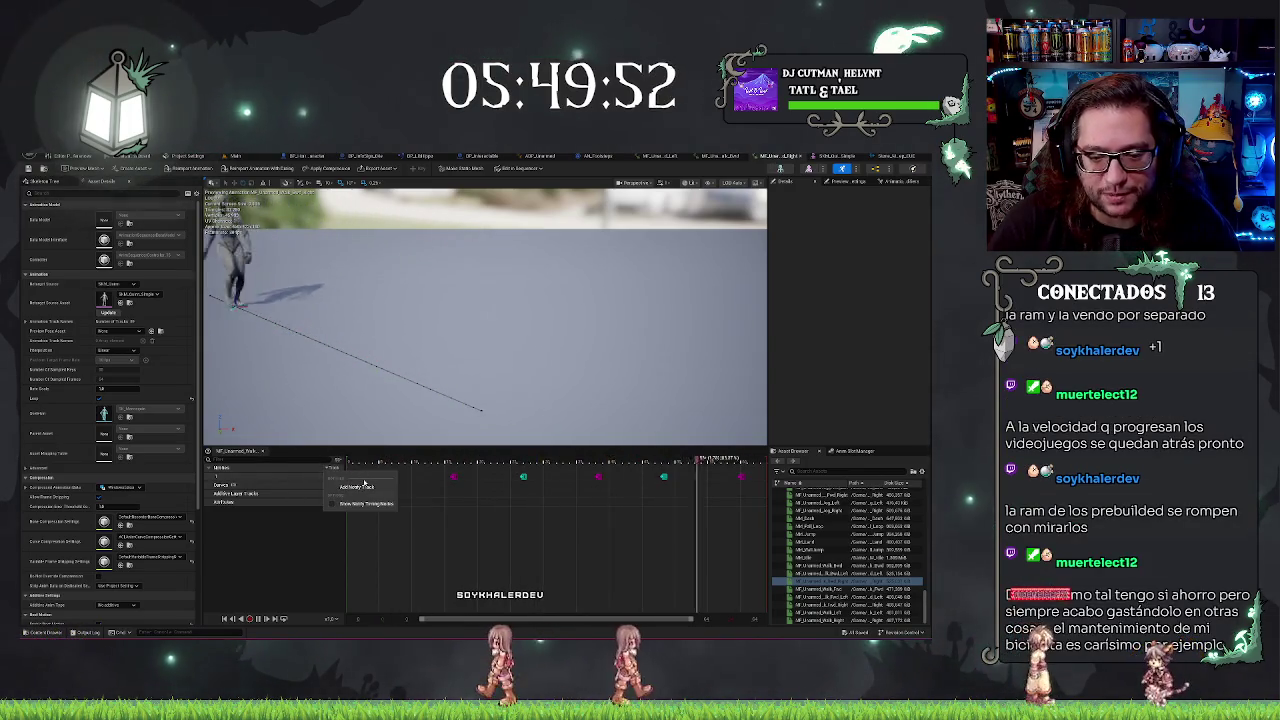
pyautogui.click(365, 484)
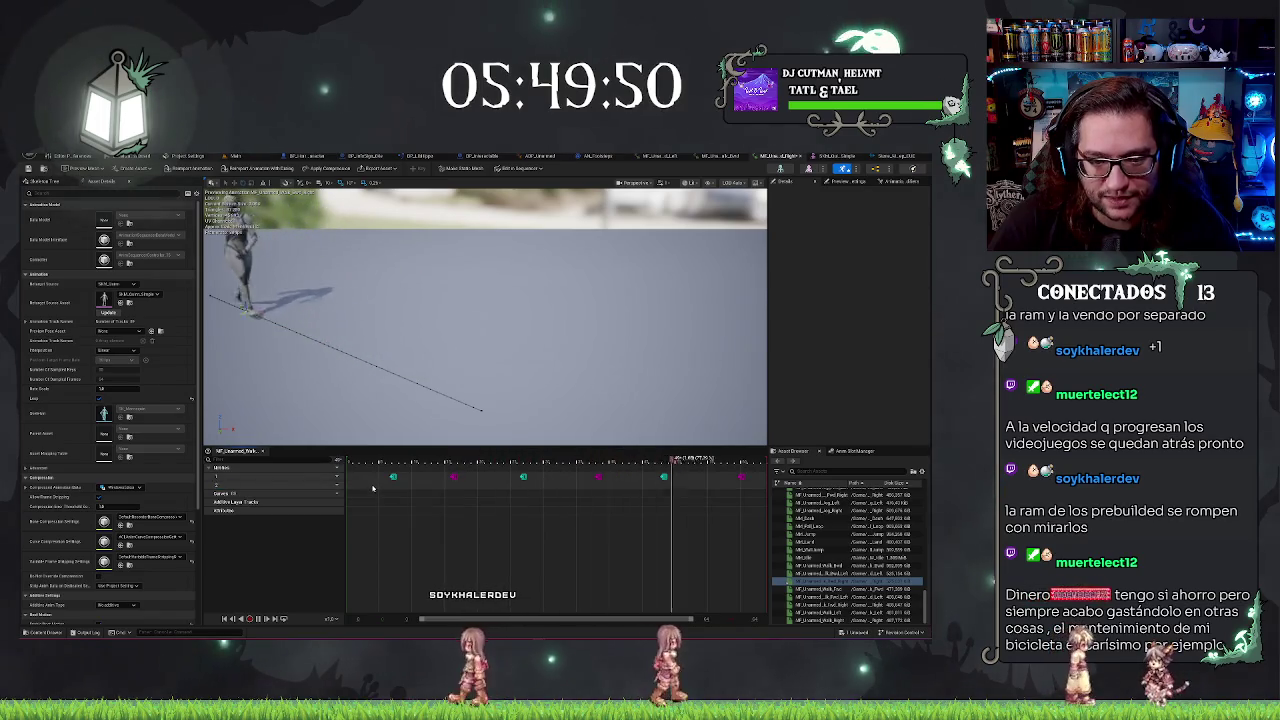
pyautogui.rightClick(372, 488)
pyautogui.click(438, 488)
pyautogui.rightClick(438, 488)
pyautogui.click(508, 490)
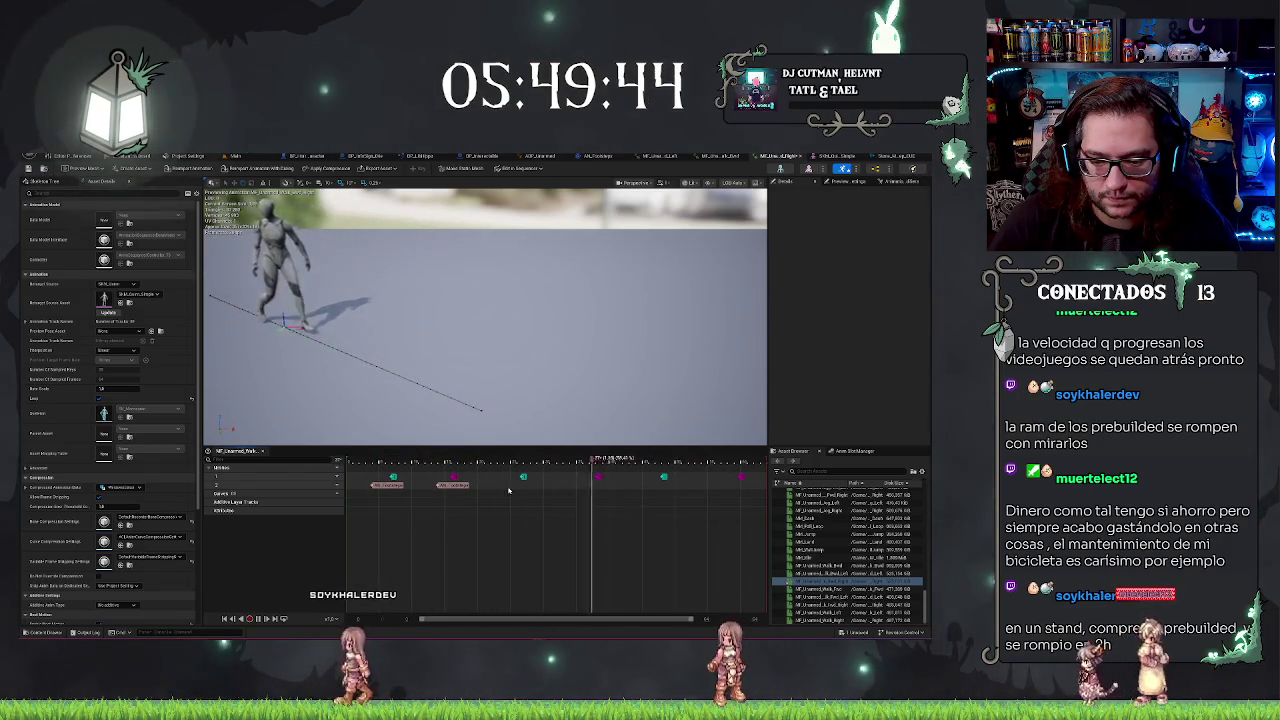
# Add footstep notifies at the third through final foot-contact markers
pyautogui.rightClick(508, 490)
pyautogui.click(585, 489)
pyautogui.rightClick(585, 489)
pyautogui.click(620, 510)
pyautogui.rightClick(650, 489)
pyautogui.click(685, 510)
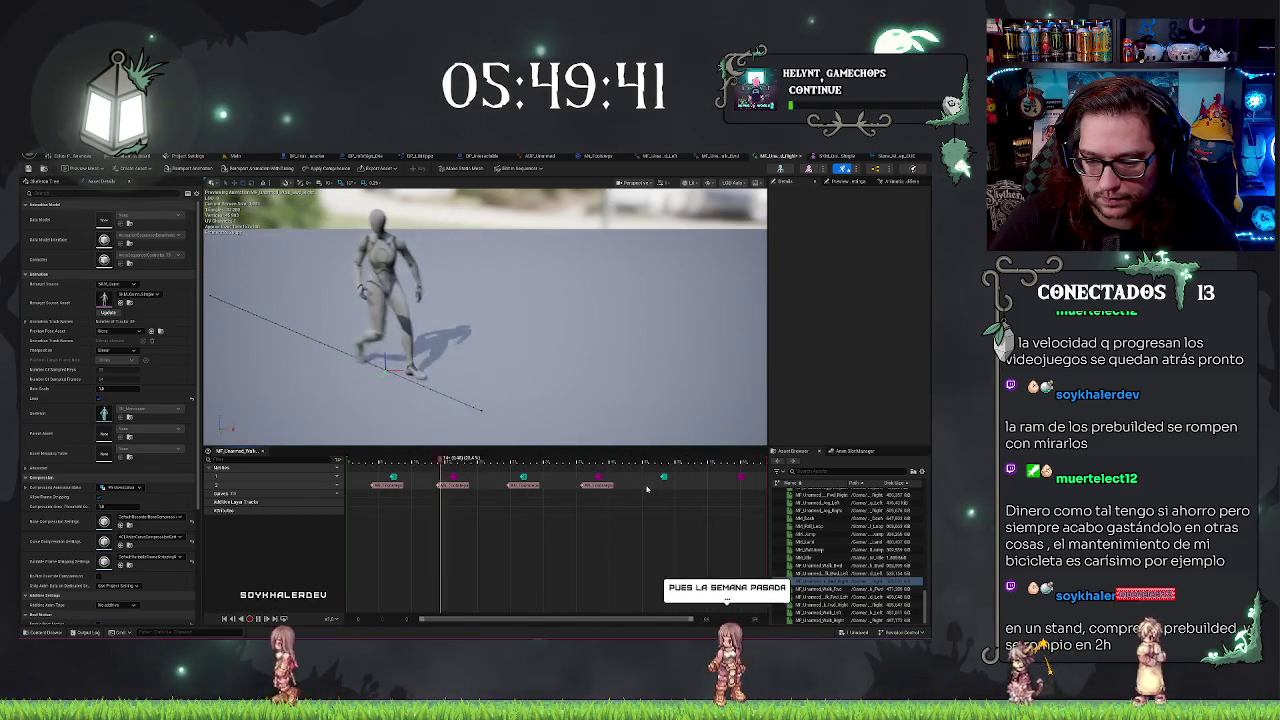
pyautogui.rightClick(724, 488)
pyautogui.click(760, 510)
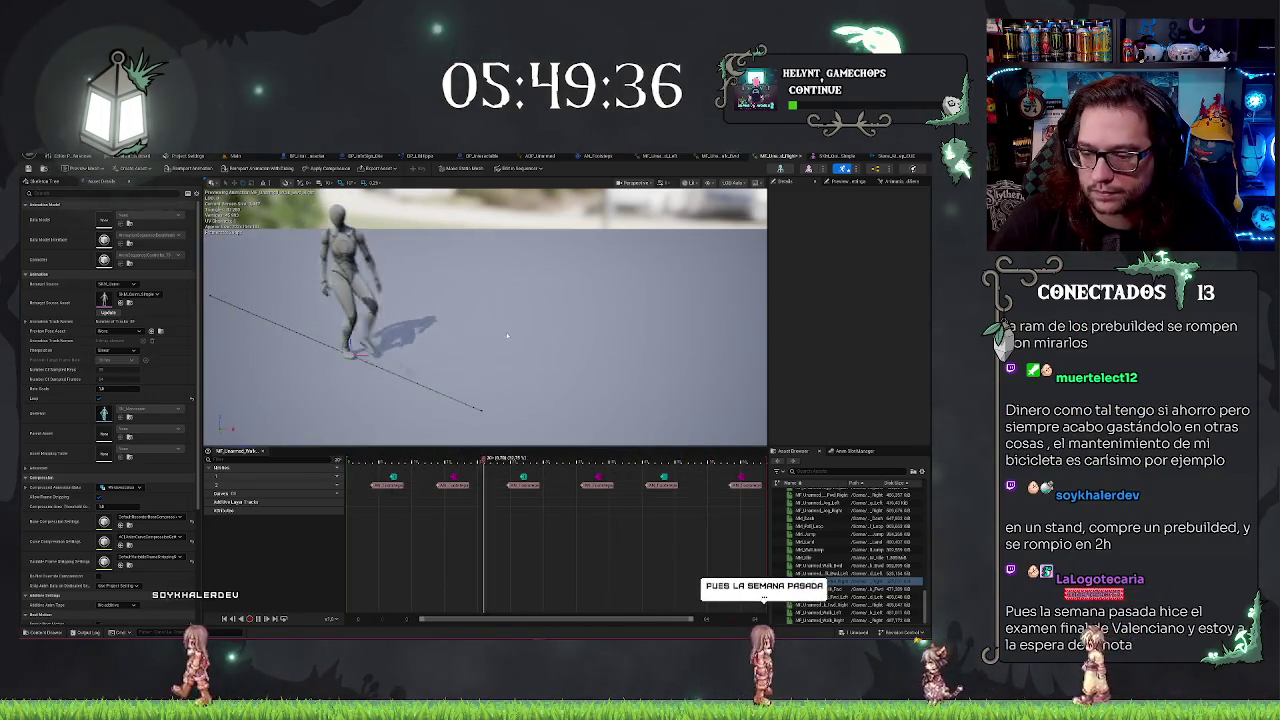
# Give the next walk sequence a notify track with a nudged footstep notify, then open Walk_Fwd_Left
pyautogui.doubleClick(820, 565)
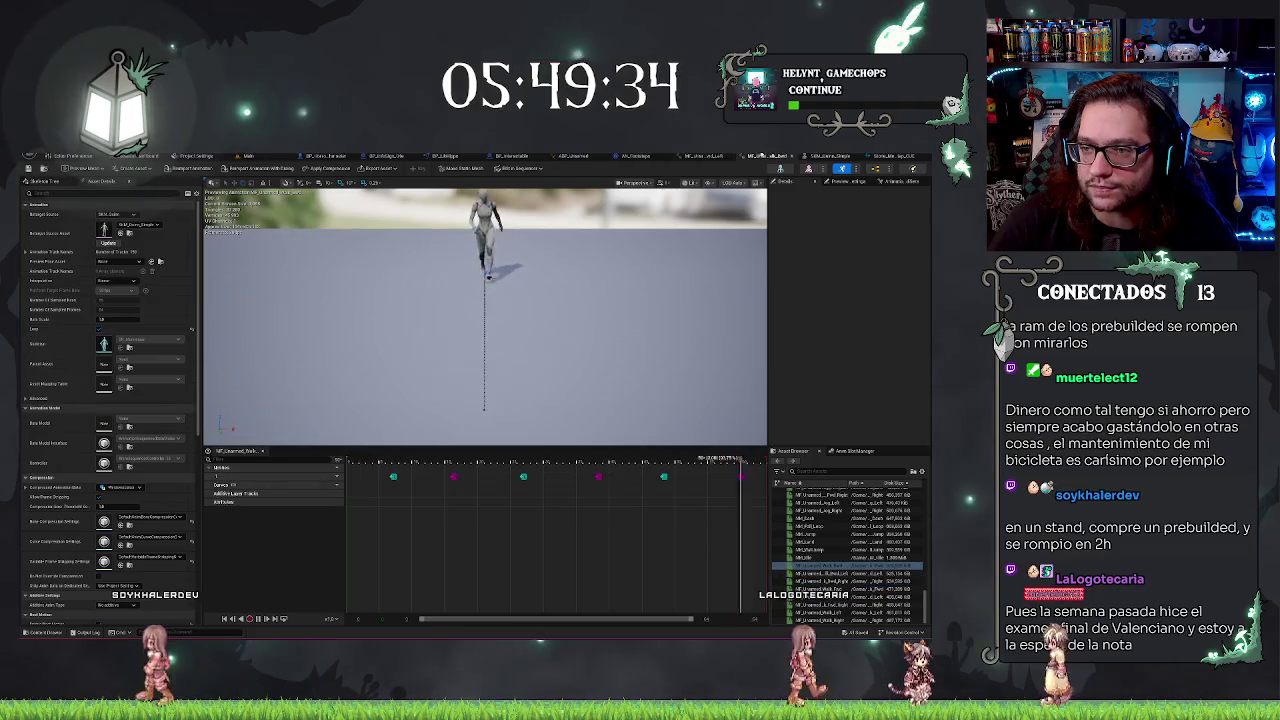
pyautogui.click(333, 467)
pyautogui.click(357, 487)
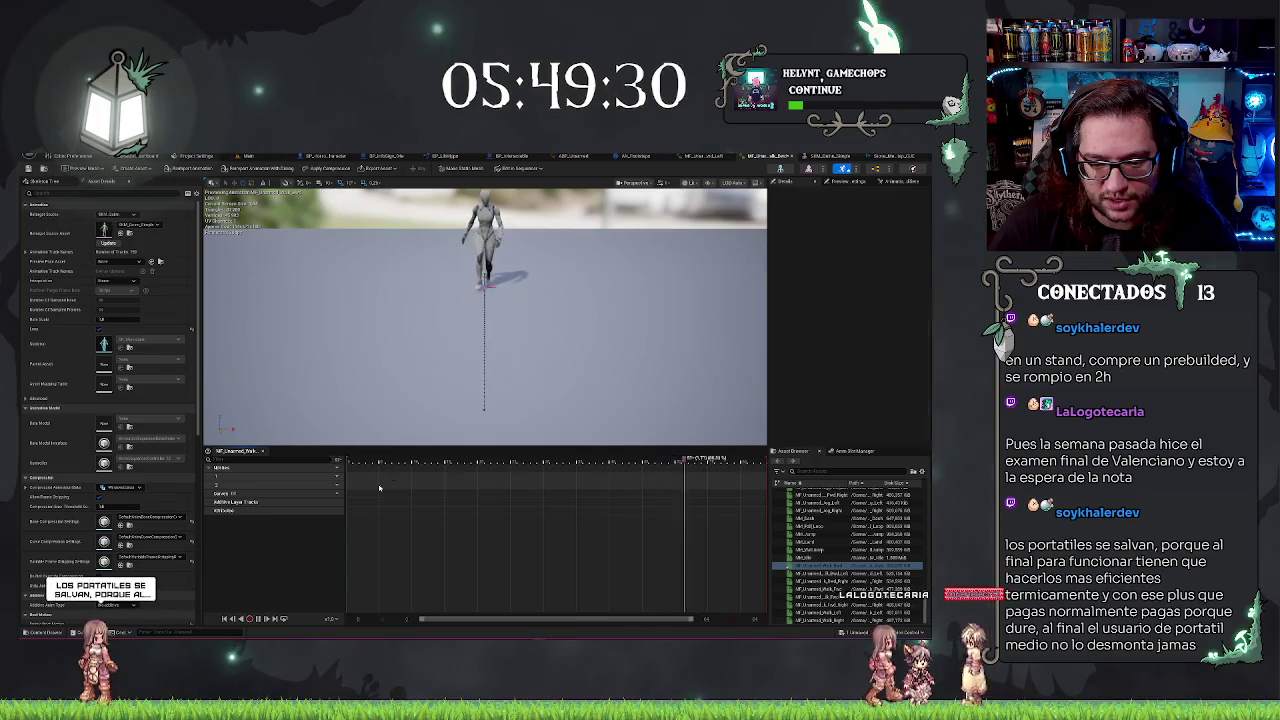
pyautogui.moveTo(386, 487); pyautogui.dragTo(373, 487)
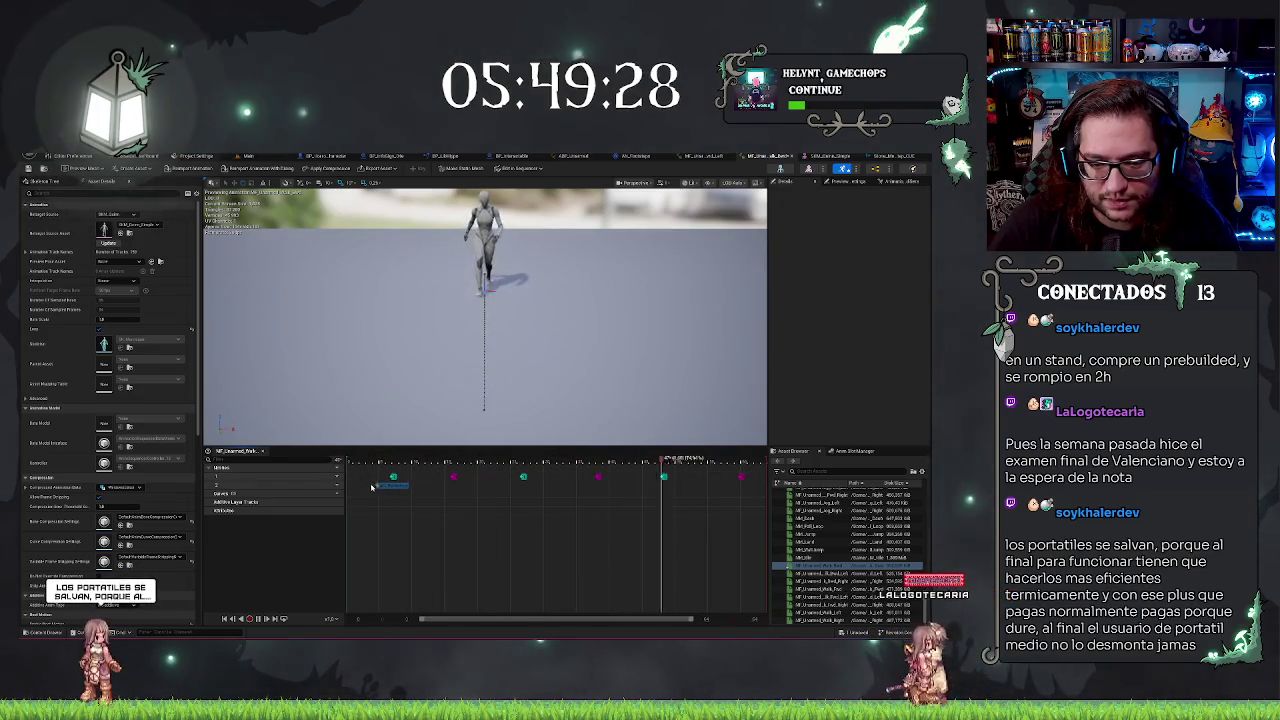
pyautogui.click(440, 487)
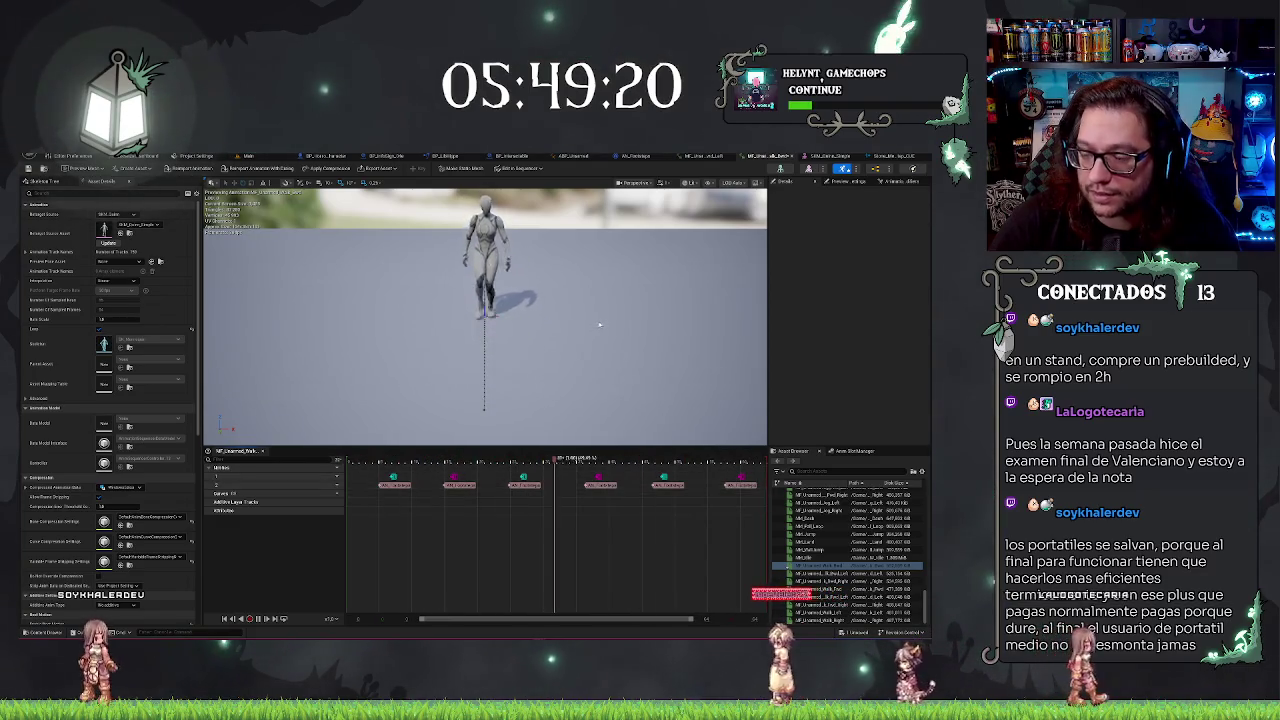
pyautogui.press('Down')
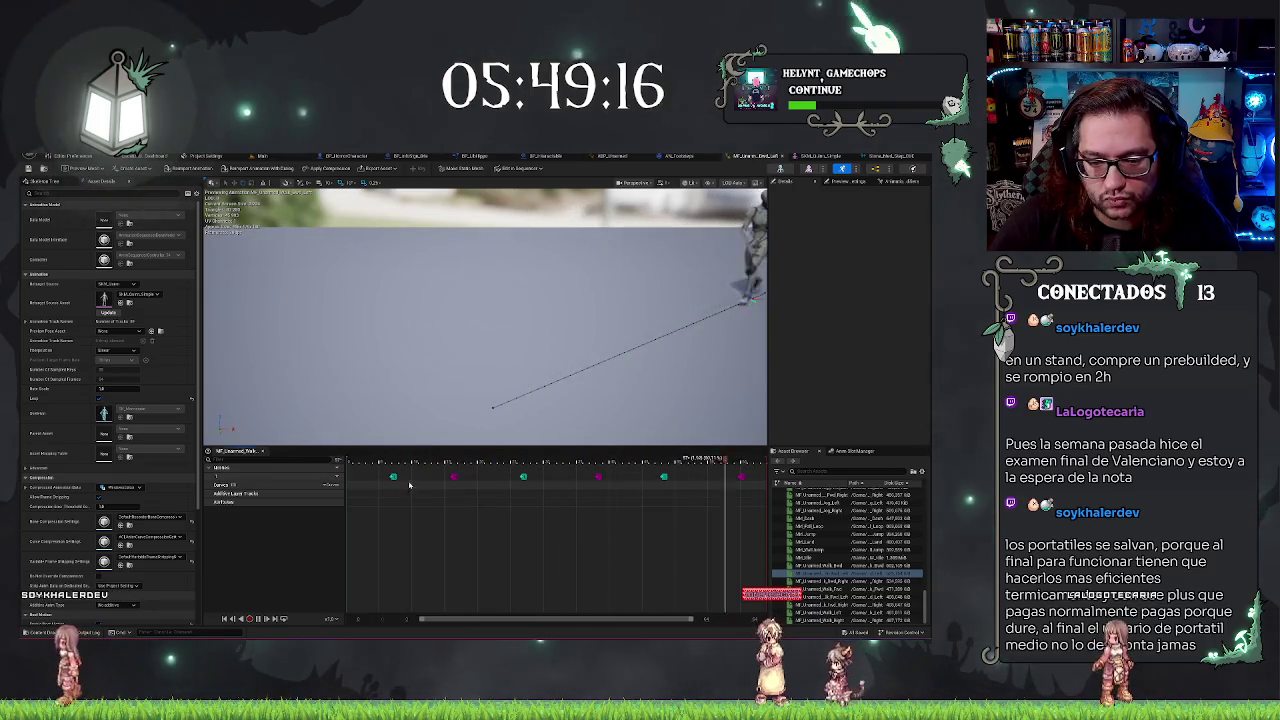
# Add a notify track to Walk_Fwd_Left, paste three footstep notifies at its contacts, and save
pyautogui.click(332, 484)
pyautogui.click(352, 487)
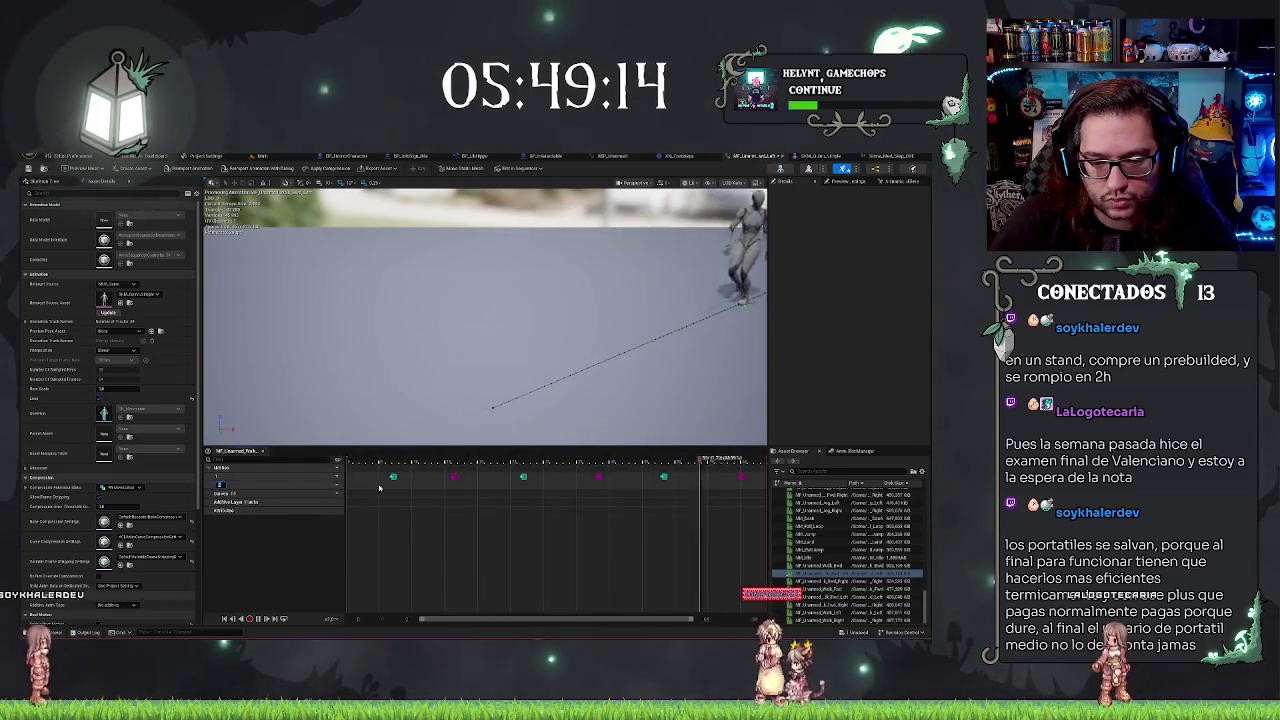
pyautogui.hotkey('ctrl', 'v')
pyautogui.hotkey('ctrl', 'v')
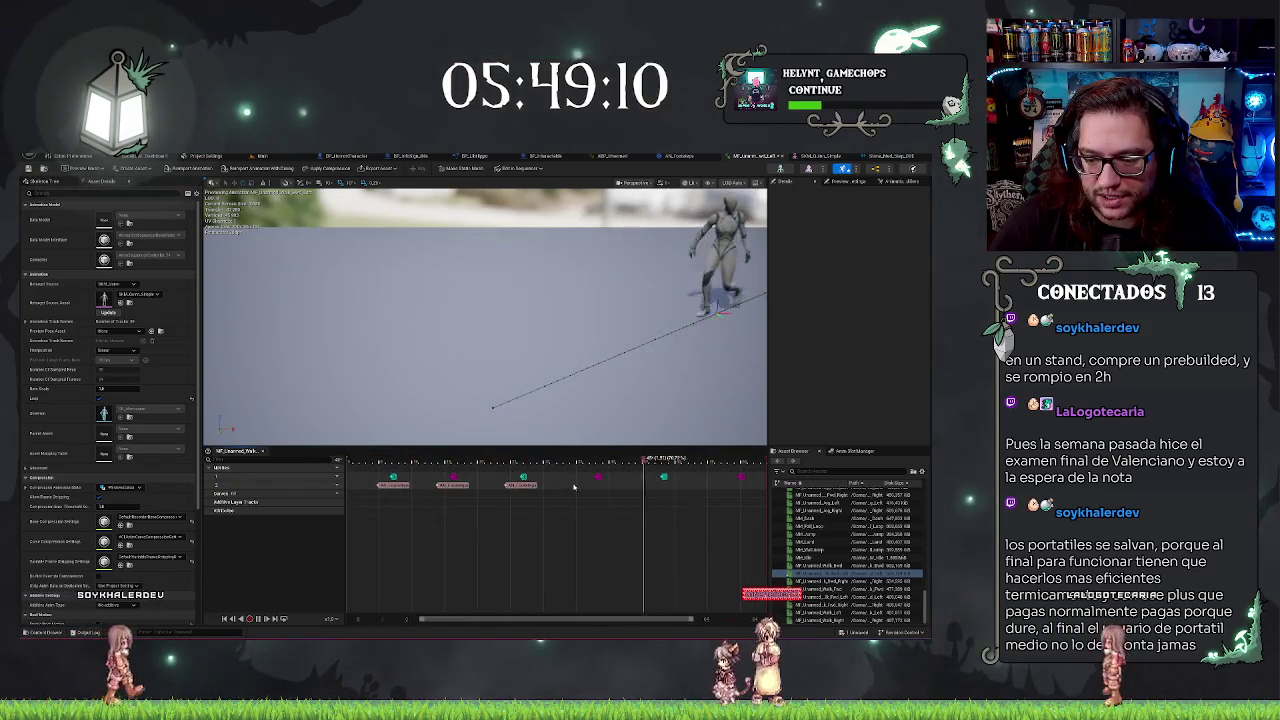
pyautogui.hotkey('ctrl', 'v')
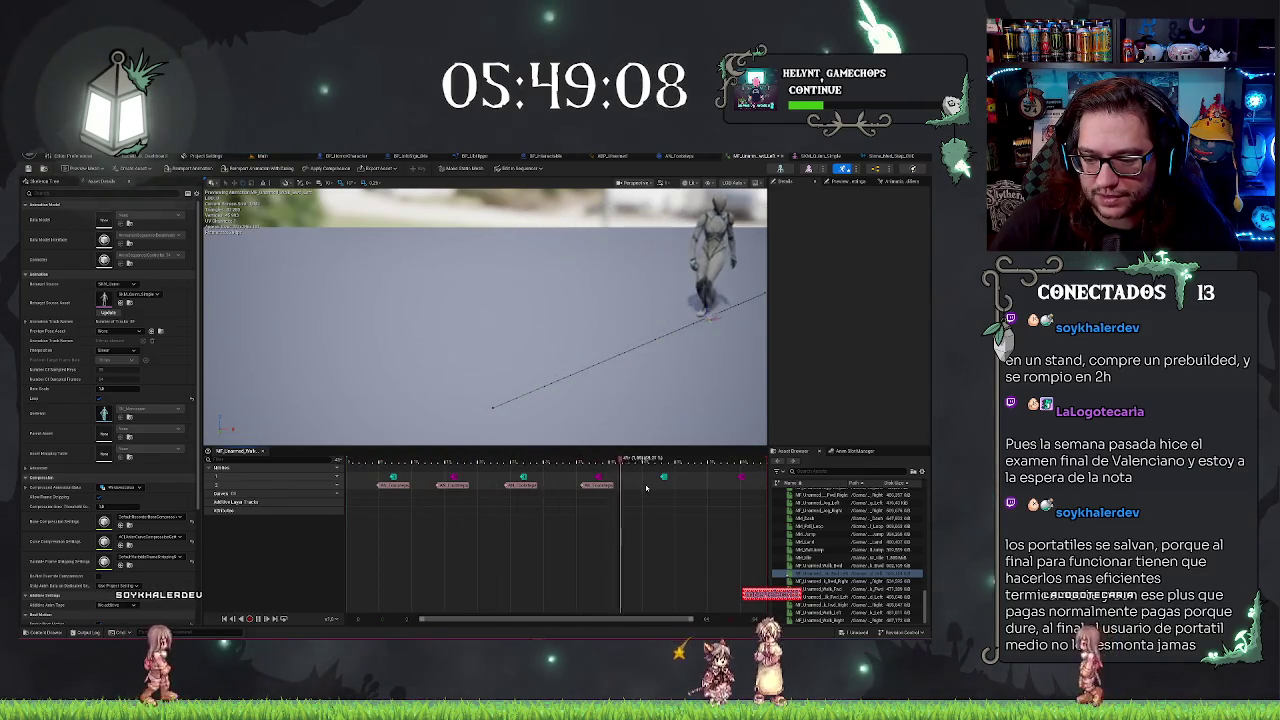
pyautogui.hotkey('ctrl', 'v')
pyautogui.hotkey('ctrl', 'v')
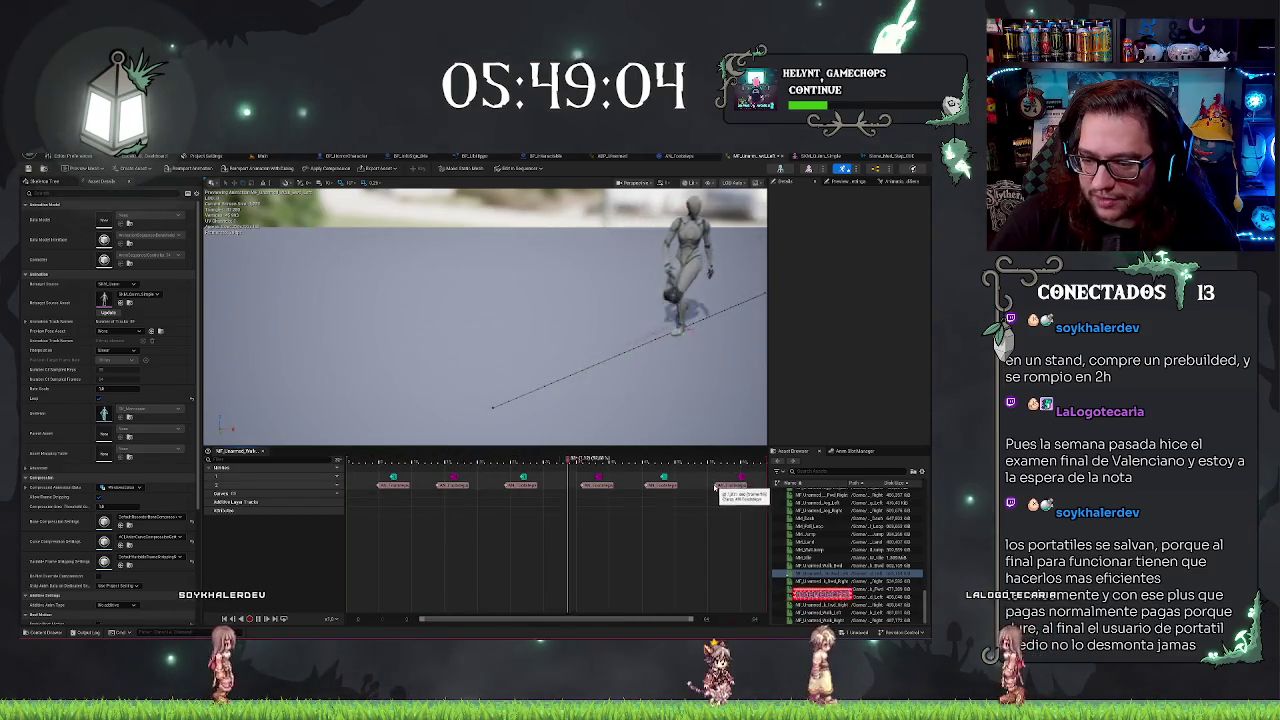
pyautogui.click(730, 486)
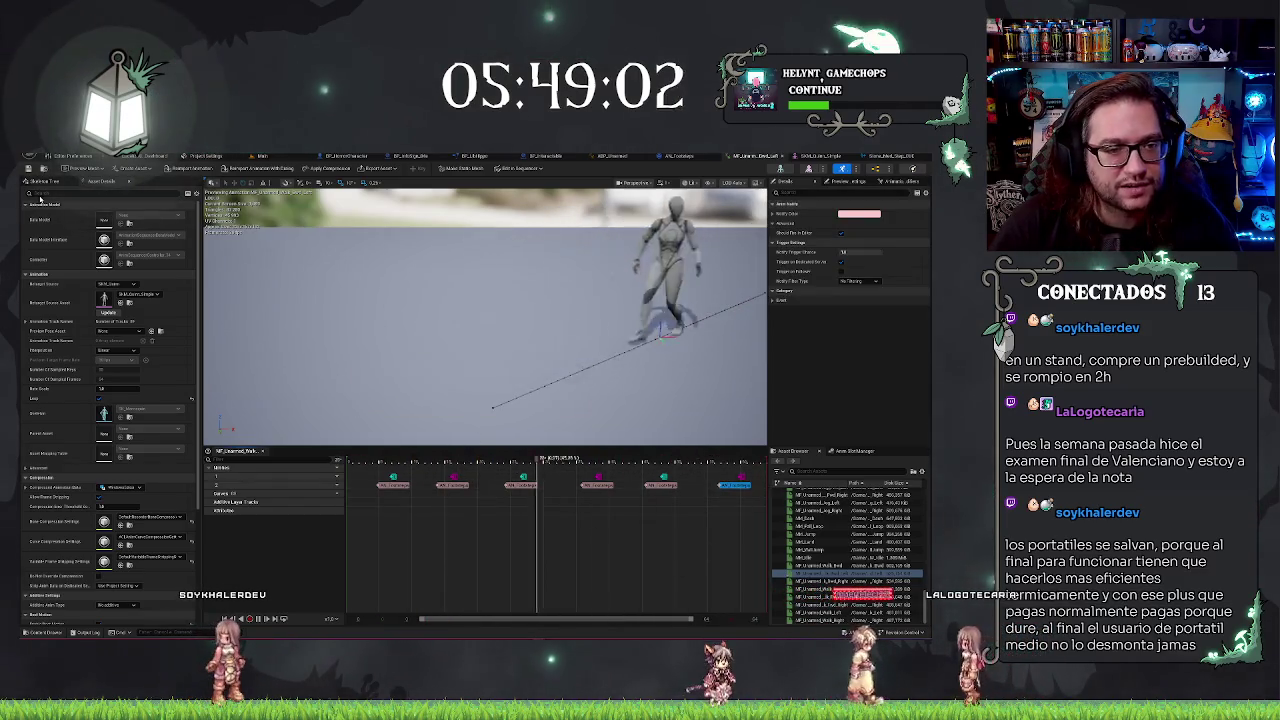
pyautogui.click(28, 170)
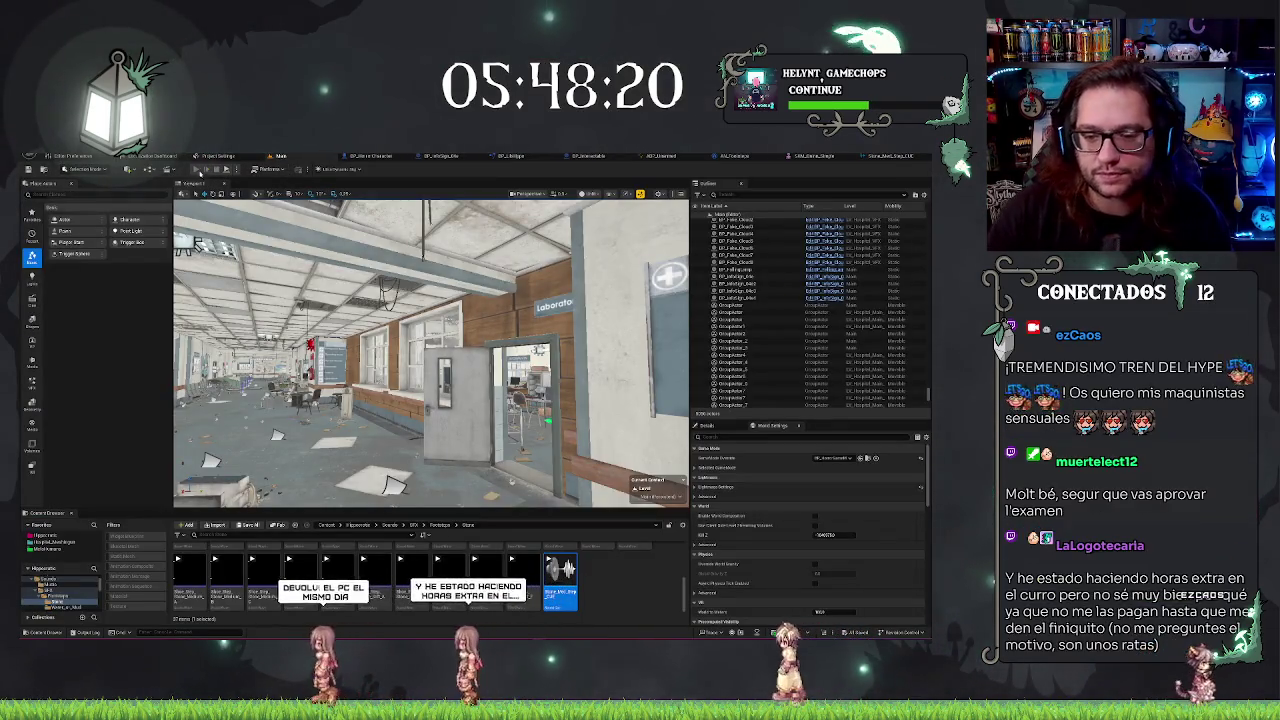
# Play-test the hospital level, then bring up the Shoe_Med_Step_CUE sound cue graph
pyautogui.click(197, 170)
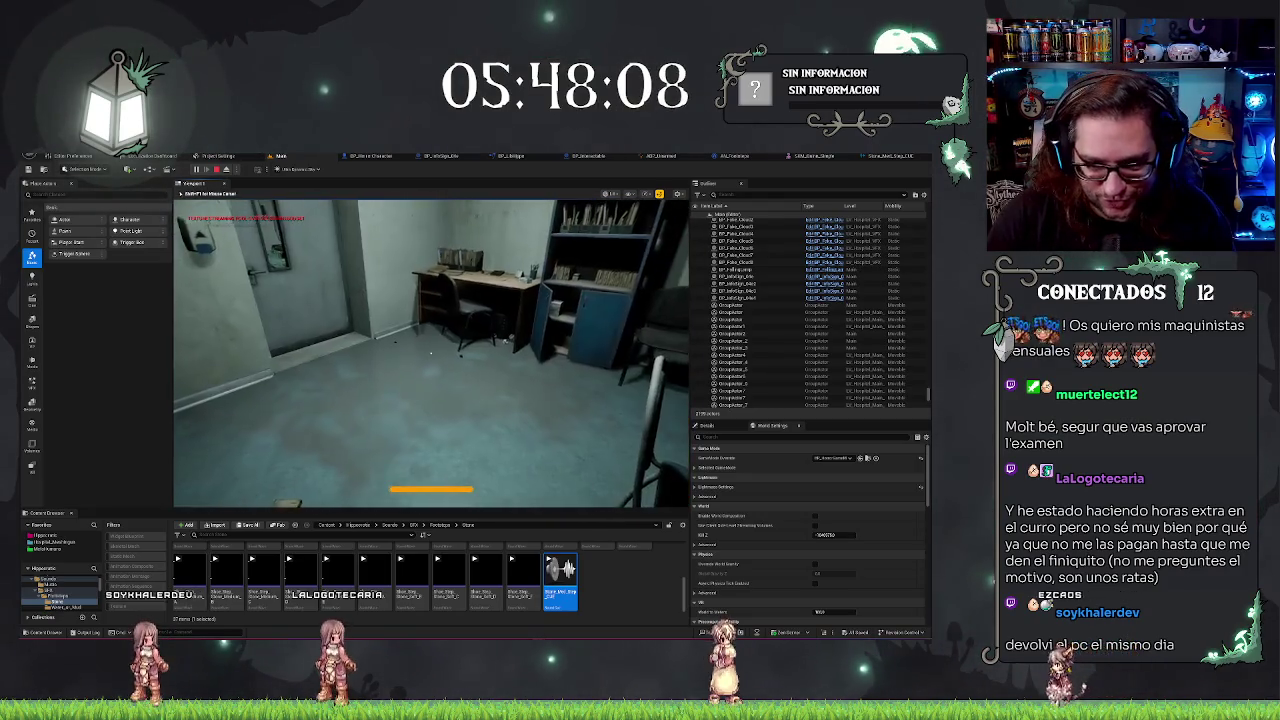
pyautogui.click(885, 156)
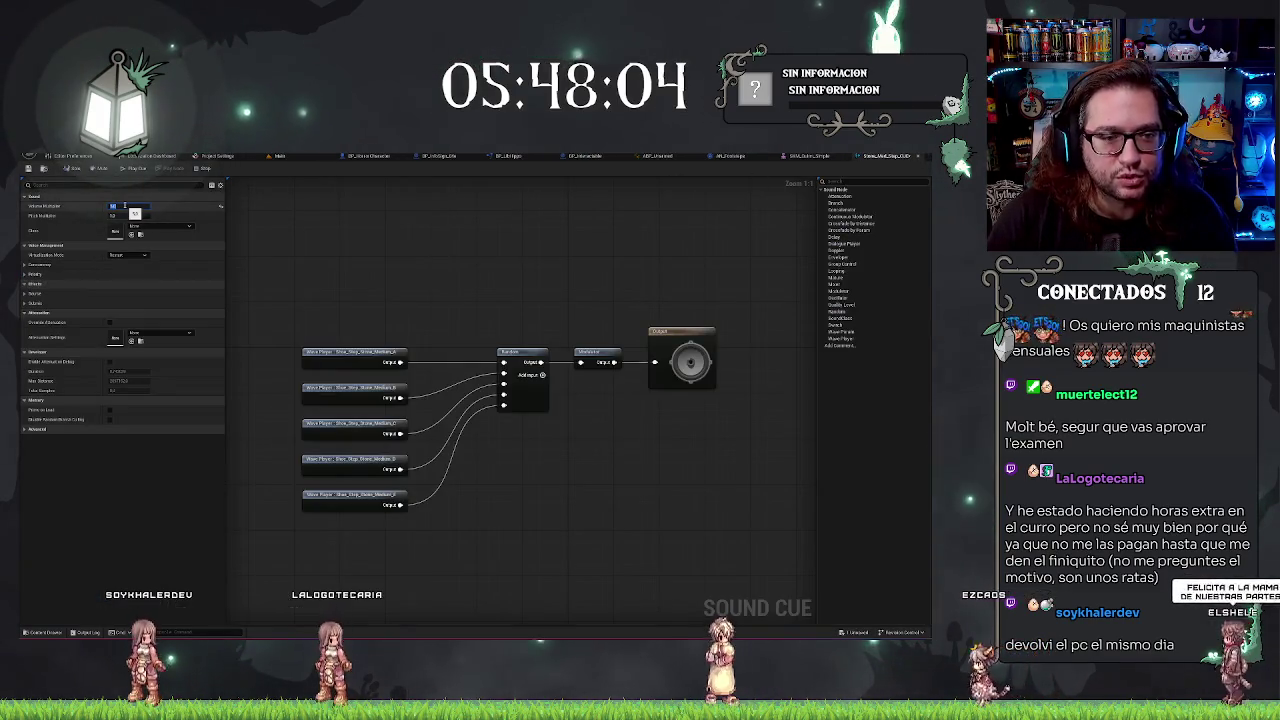
# Commit the new Shoe_Med_Step_CUE volume multiplier and return to the running level
pyautogui.press('Return')
pyautogui.click(280, 156)
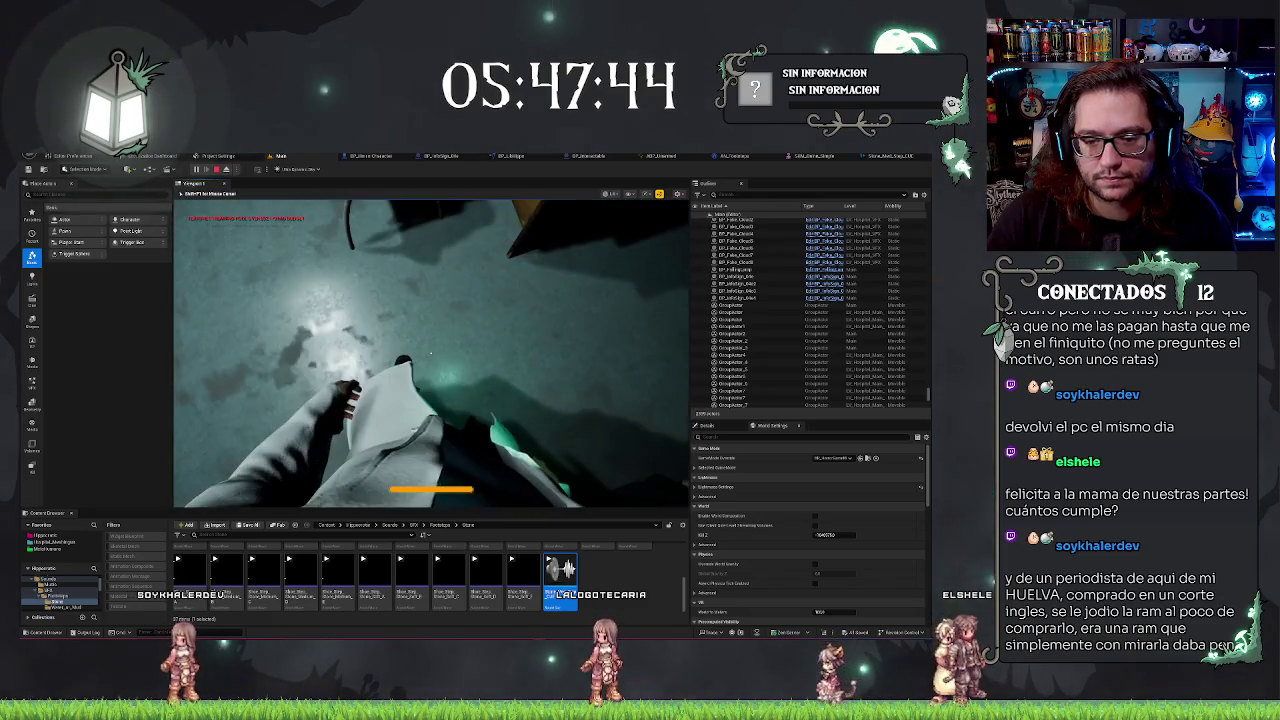
# End the Play-In-Editor session with Esc
pyautogui.press('Escape')
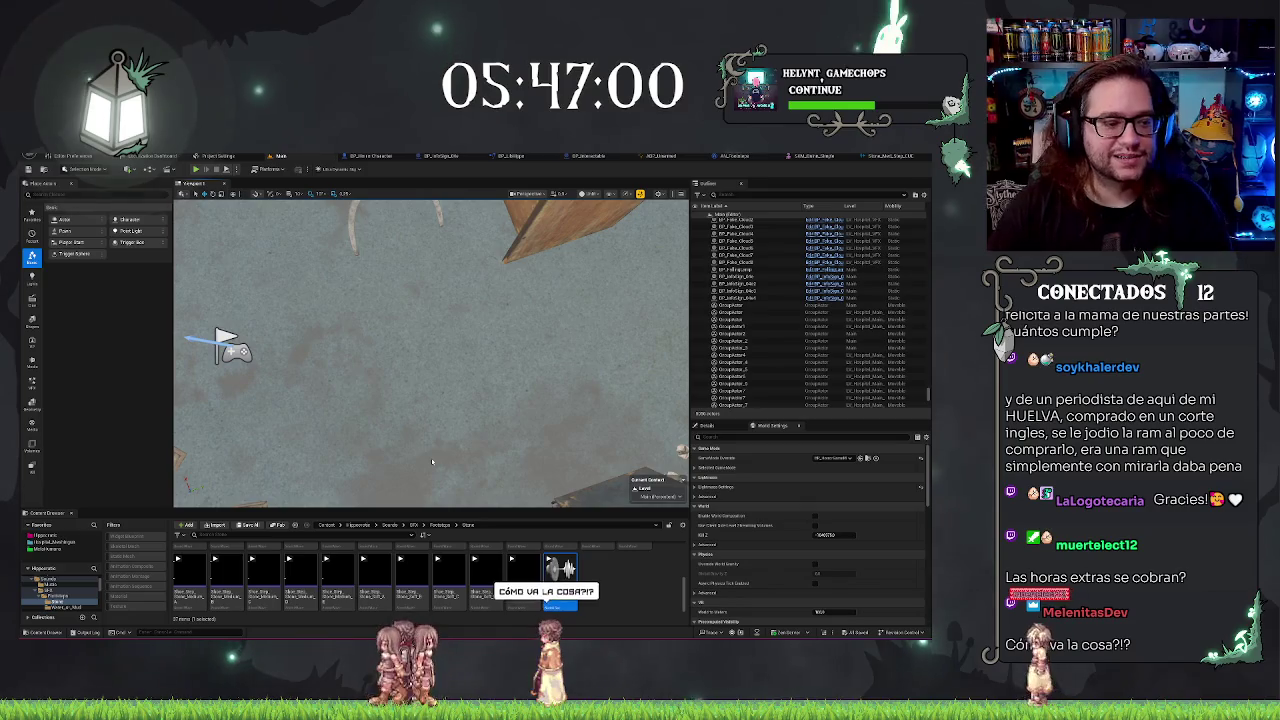
pyautogui.moveTo(439, 360); pyautogui.dragTo(500, 318)
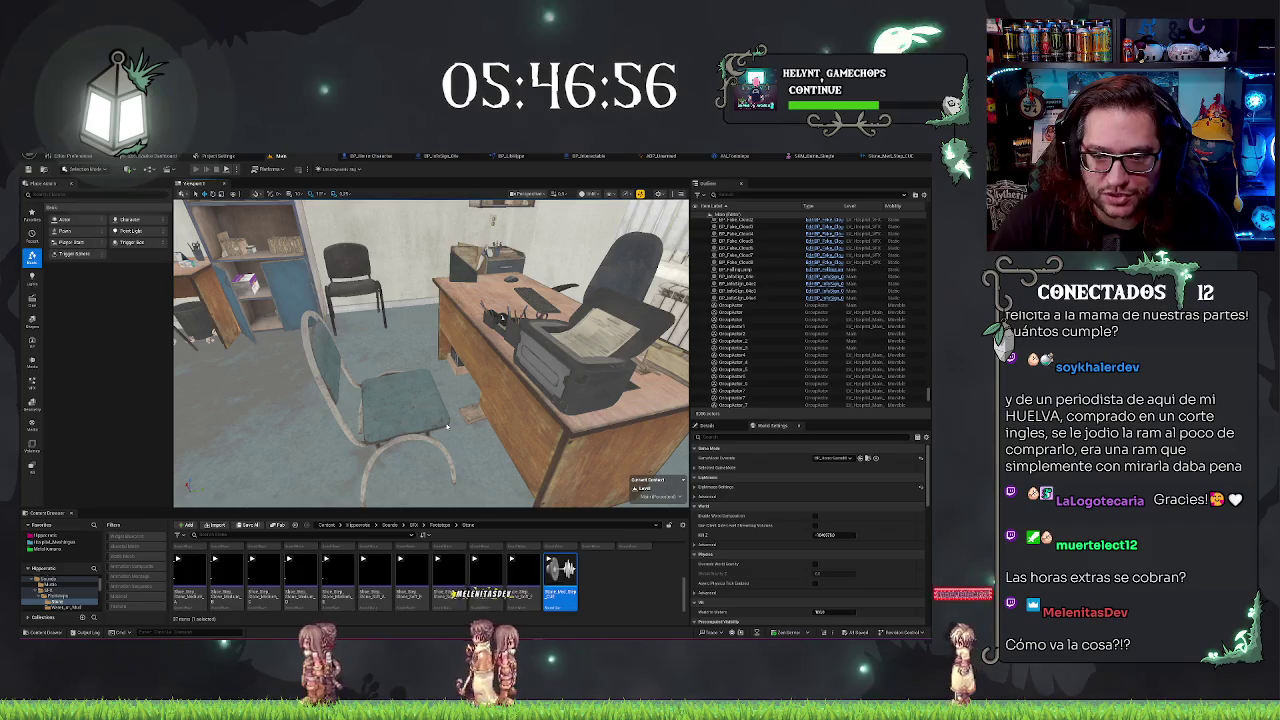
pyautogui.hotkey('alt', 'p')
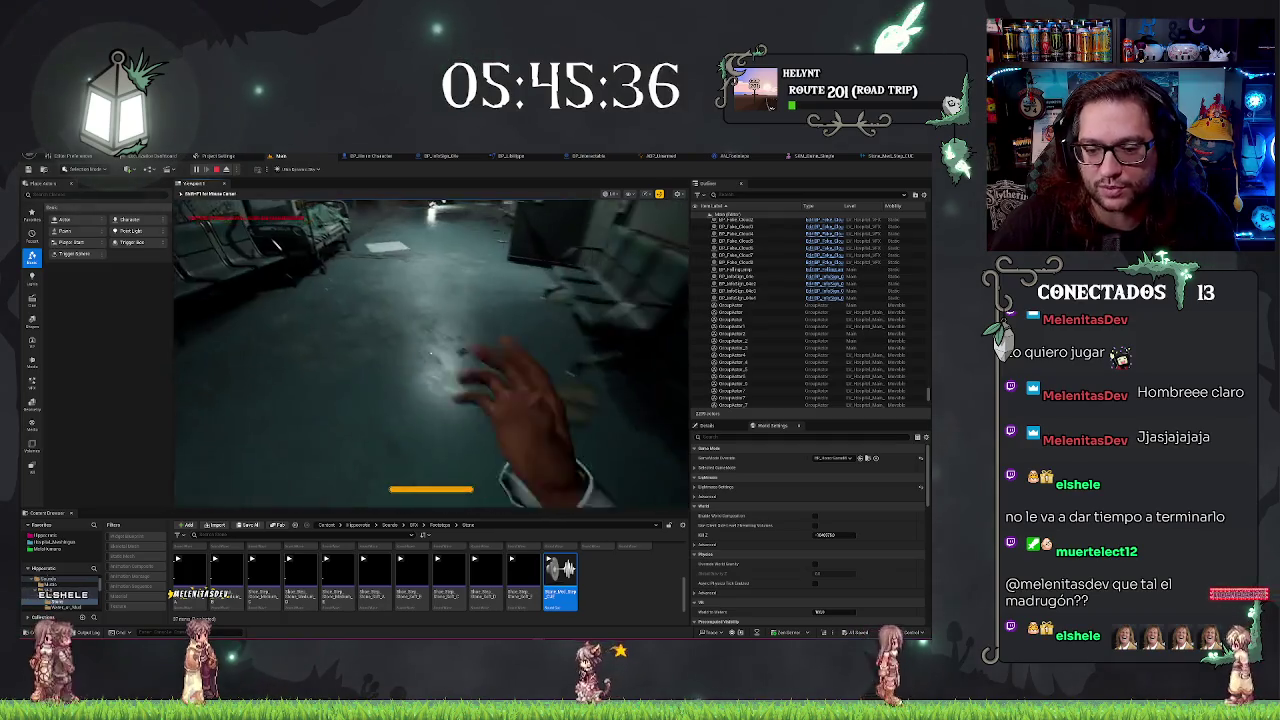
pyautogui.press('Escape')
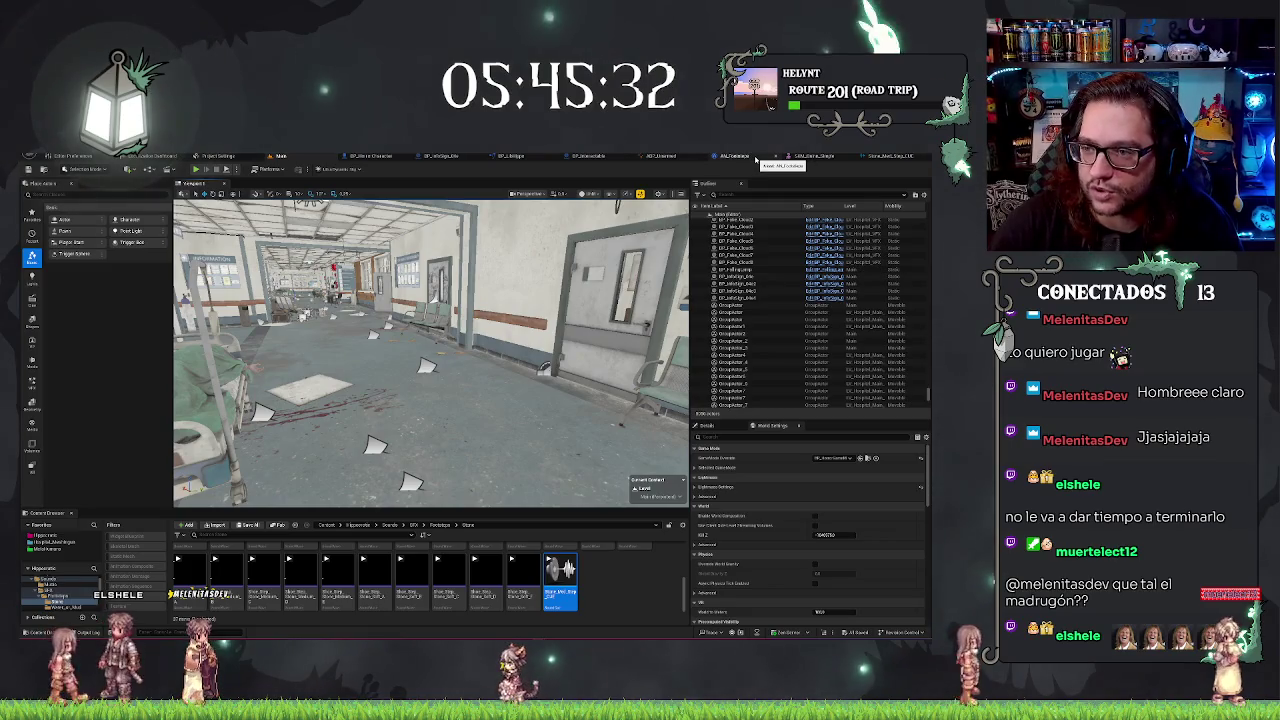
# Change the Stone_Med_Step cue's volume multiplier, then start a Content Browser search in the level editor
pyautogui.doubleClick(560, 575)
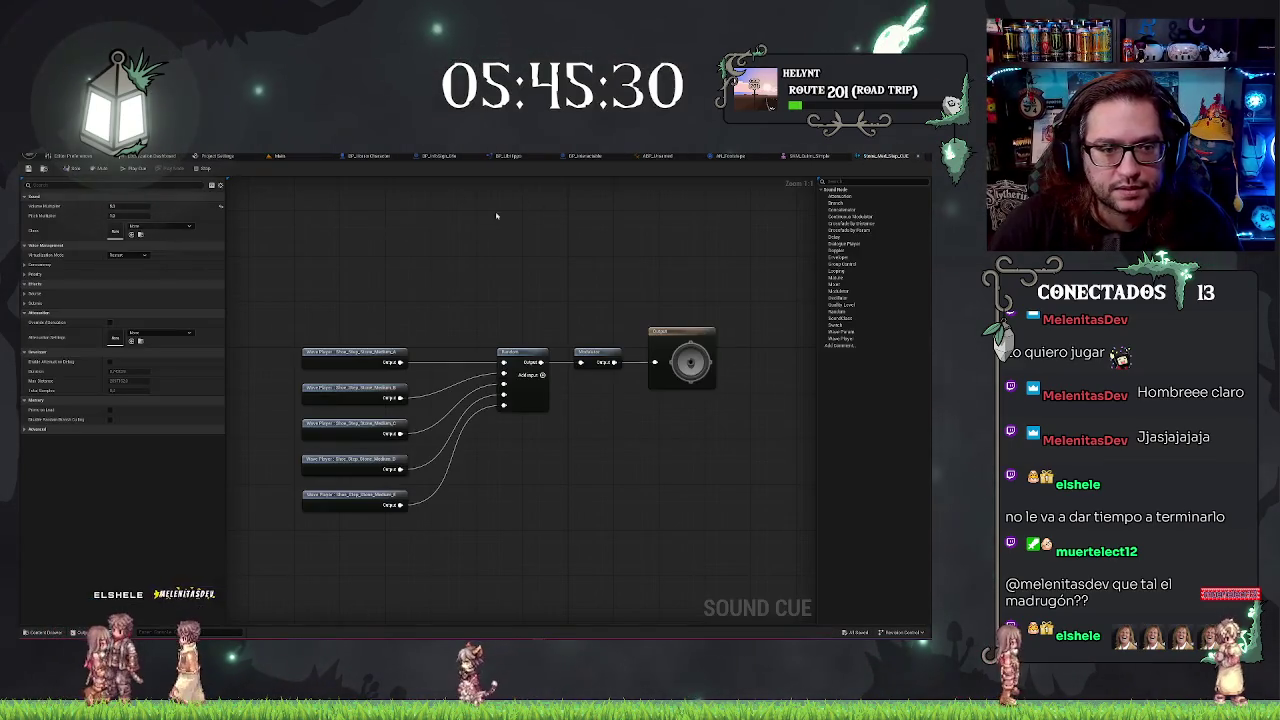
pyautogui.click(115, 206)
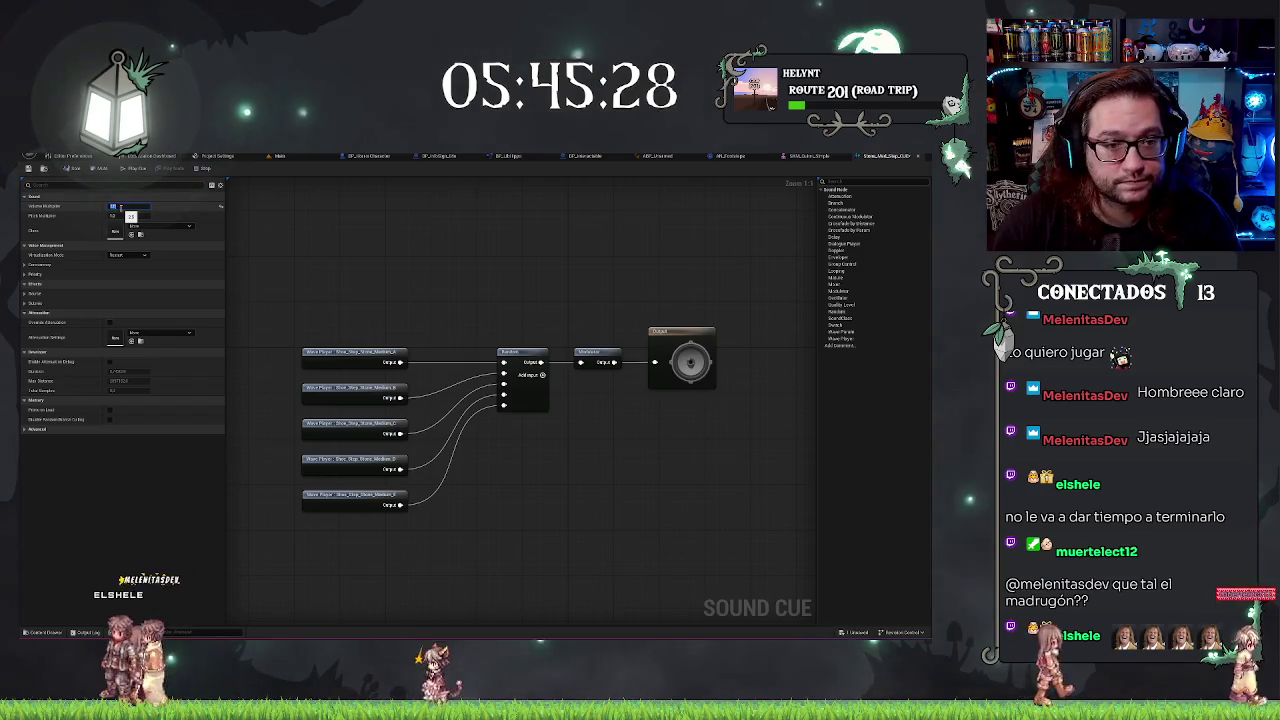
pyautogui.press('Return')
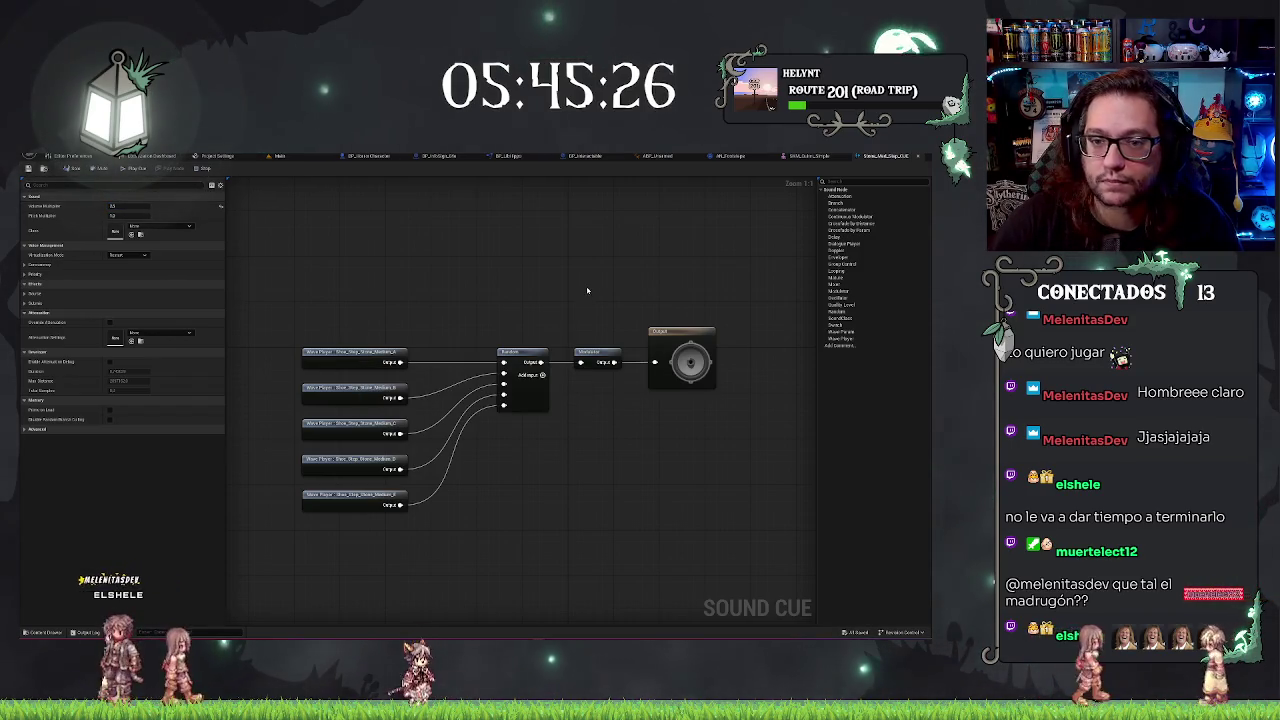
pyautogui.click(280, 156)
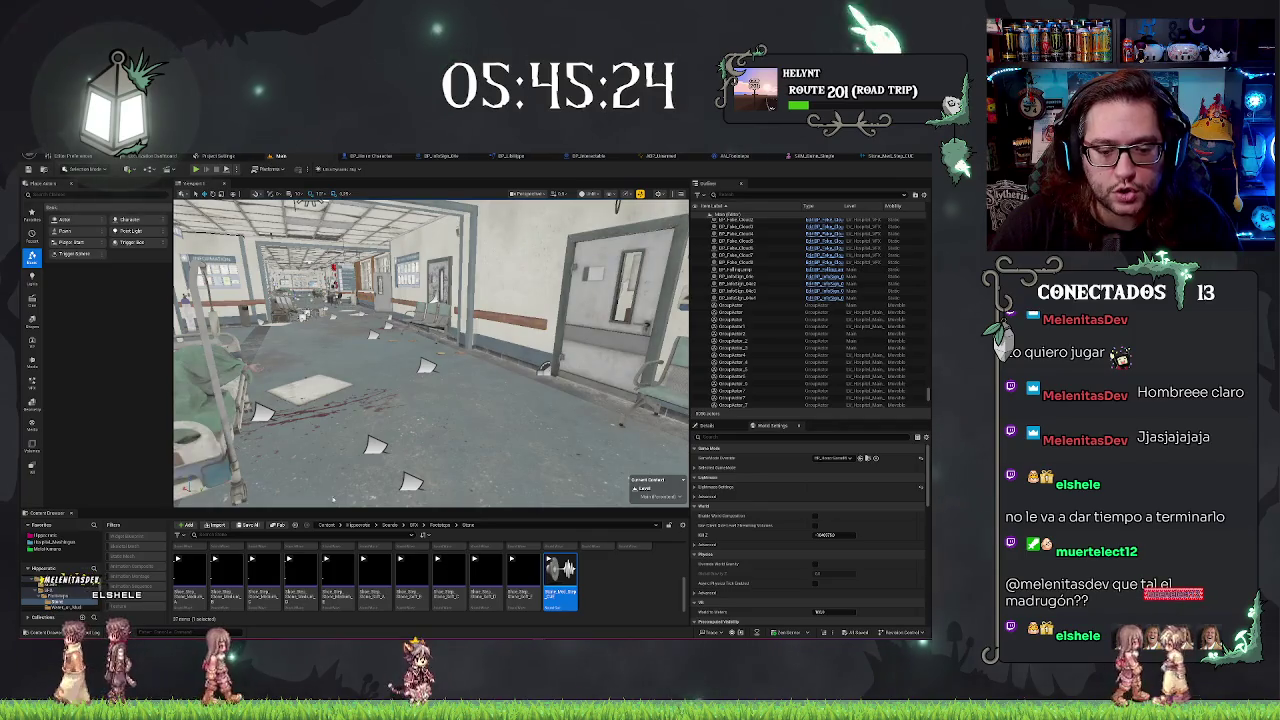
pyautogui.click(303, 534)
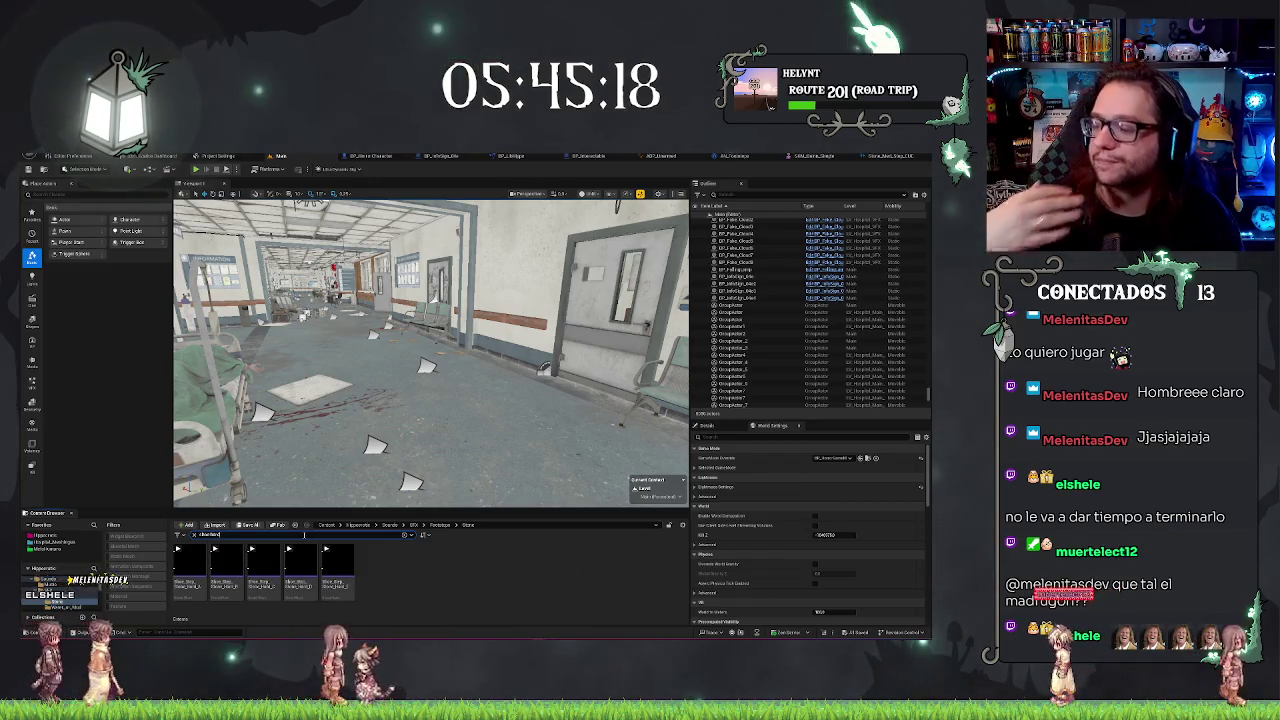
pyautogui.moveTo(170, 545)
pyautogui.mouseDown()
pyautogui.moveTo(285, 585)
pyautogui.moveTo(345, 580)
pyautogui.mouseUp()
pyautogui.rightClick(345, 580)
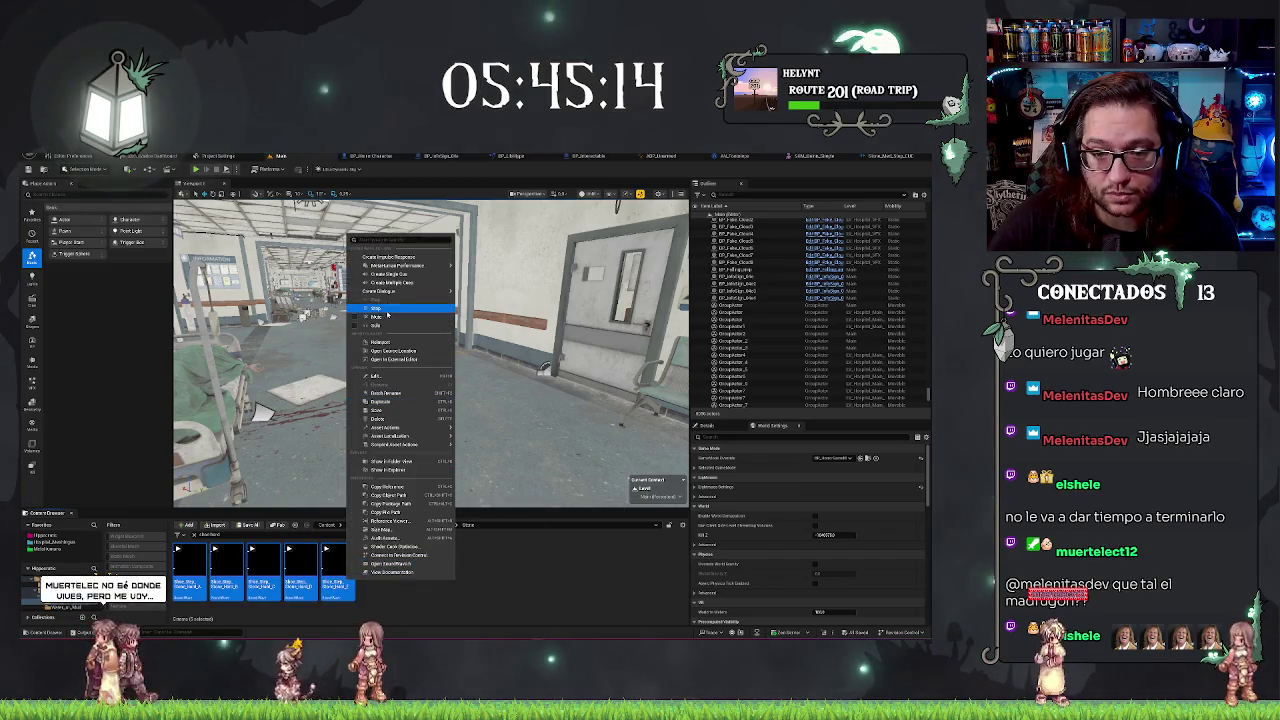
pyautogui.moveTo(390, 291)
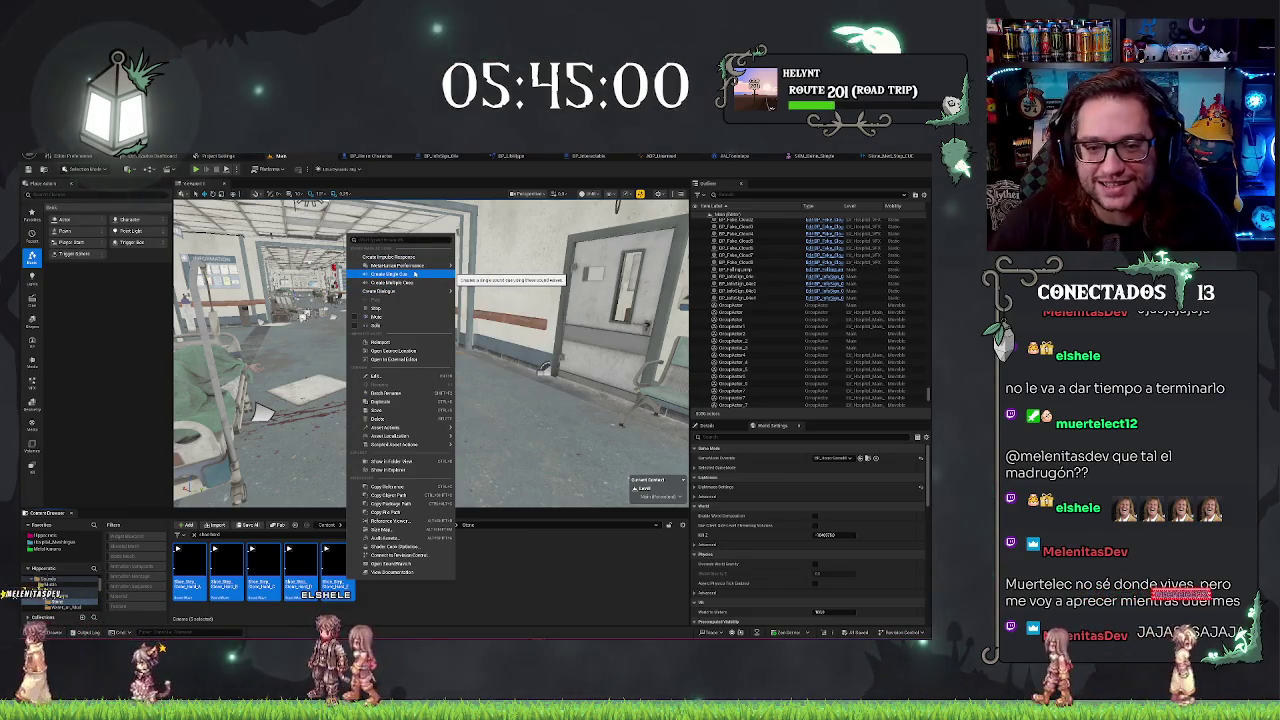
pyautogui.click(416, 274)
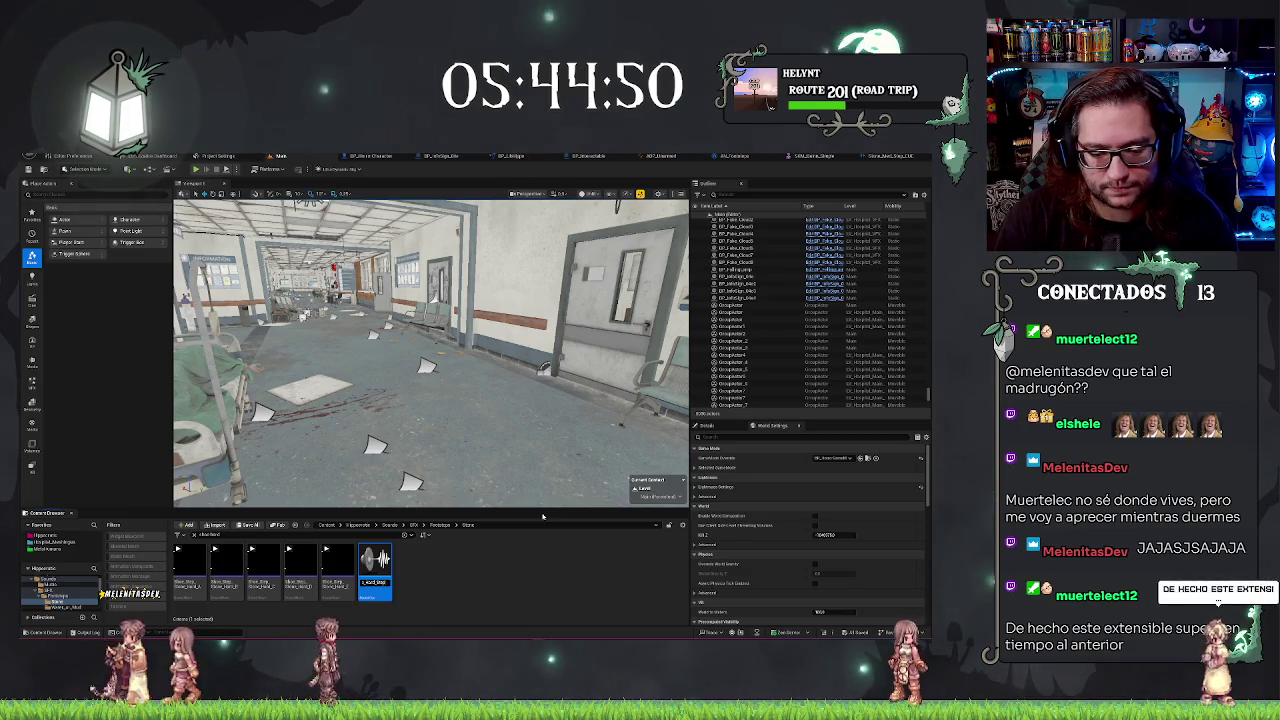
pyautogui.press('Delete')
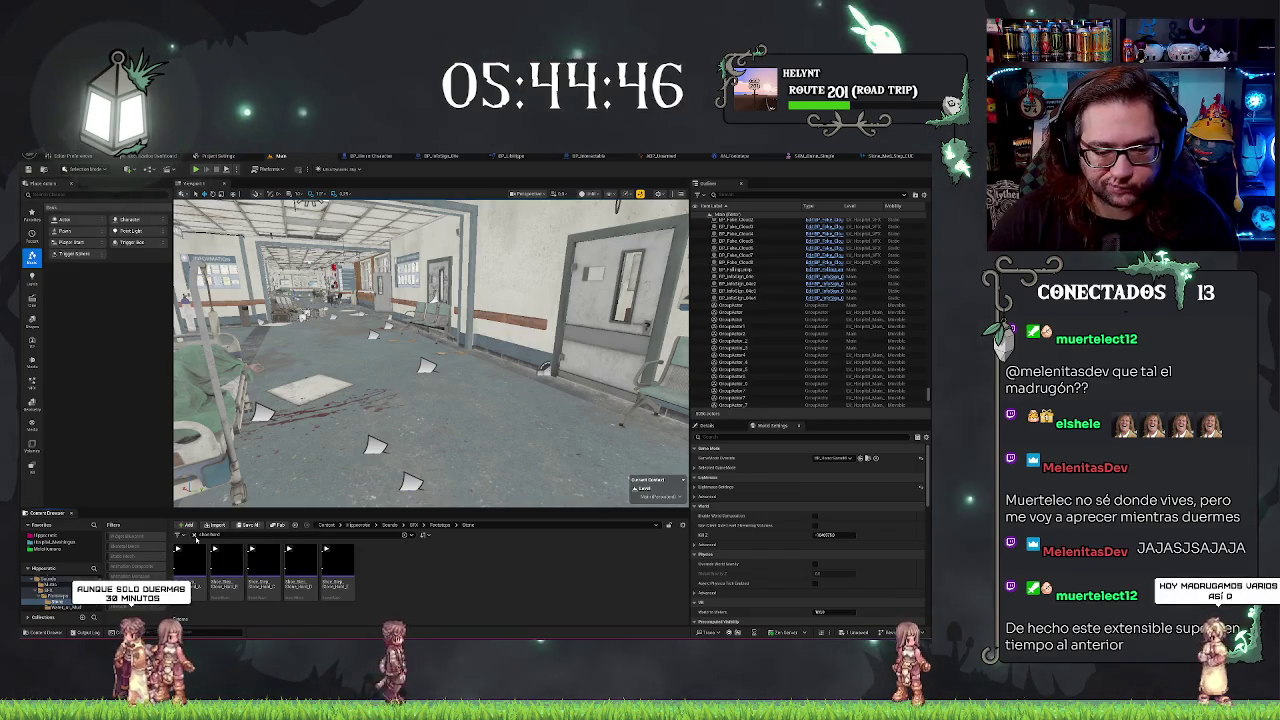
# Clear the search and give the medium stone footstep cue the SC_SFX sound class, then save
pyautogui.hotkey('ctrl', 'a')
pyautogui.press('BackSpace')
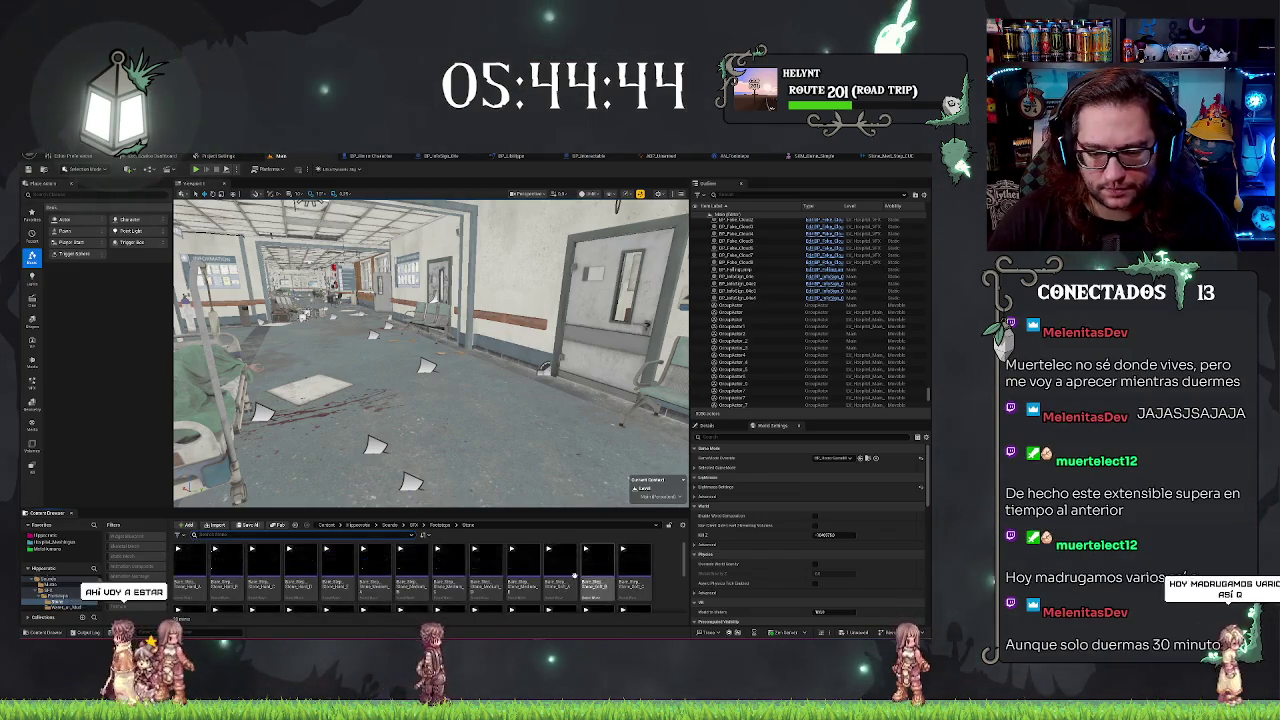
pyautogui.click(560, 578)
pyautogui.doubleClick(563, 590)
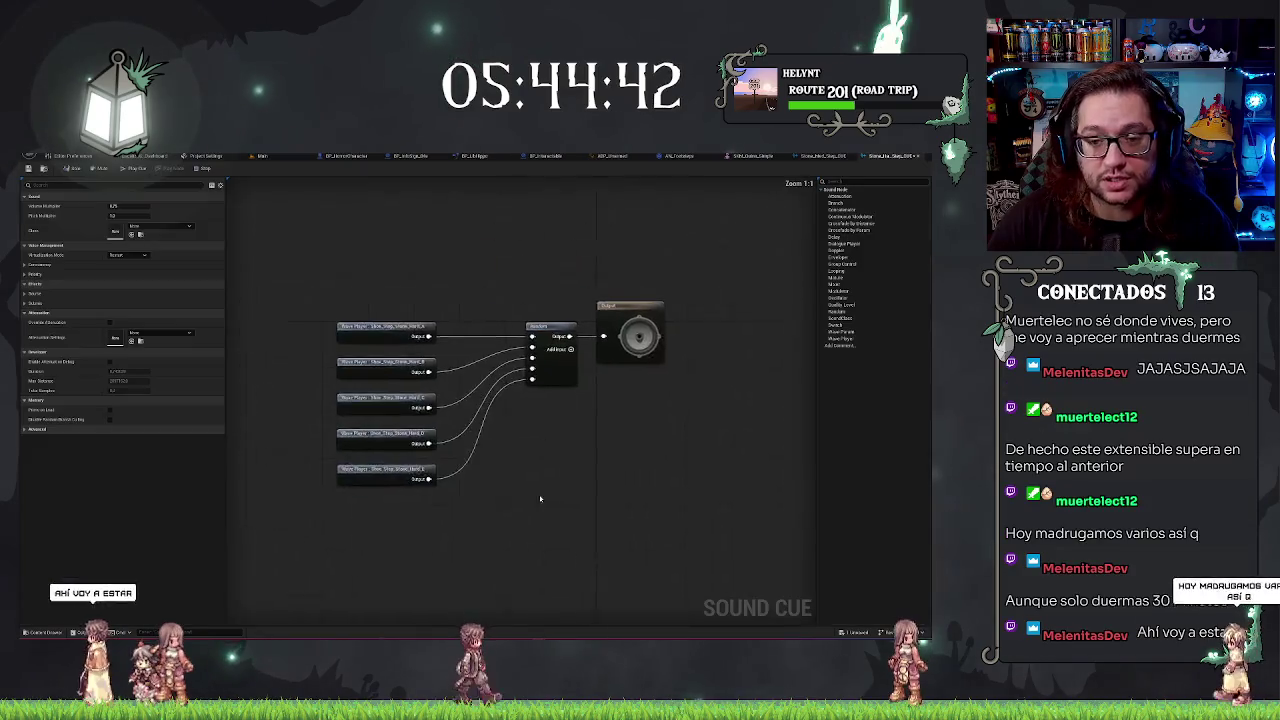
pyautogui.click(822, 156)
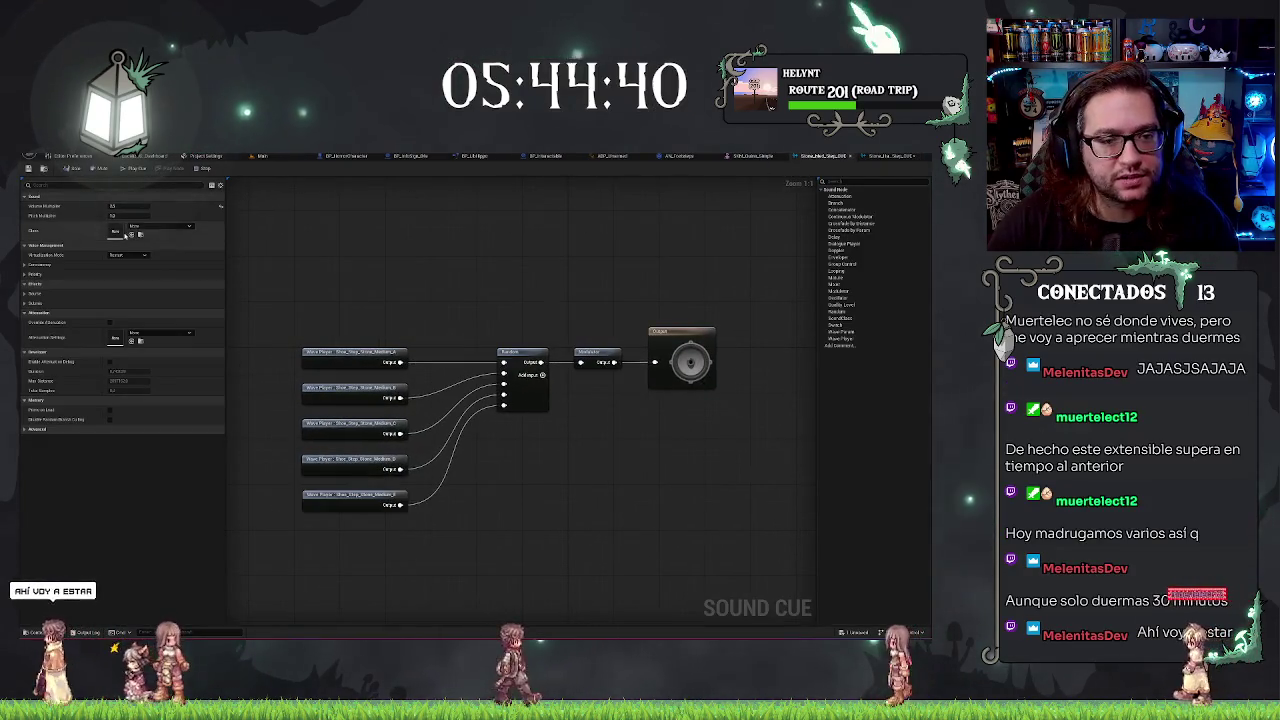
pyautogui.click(160, 226)
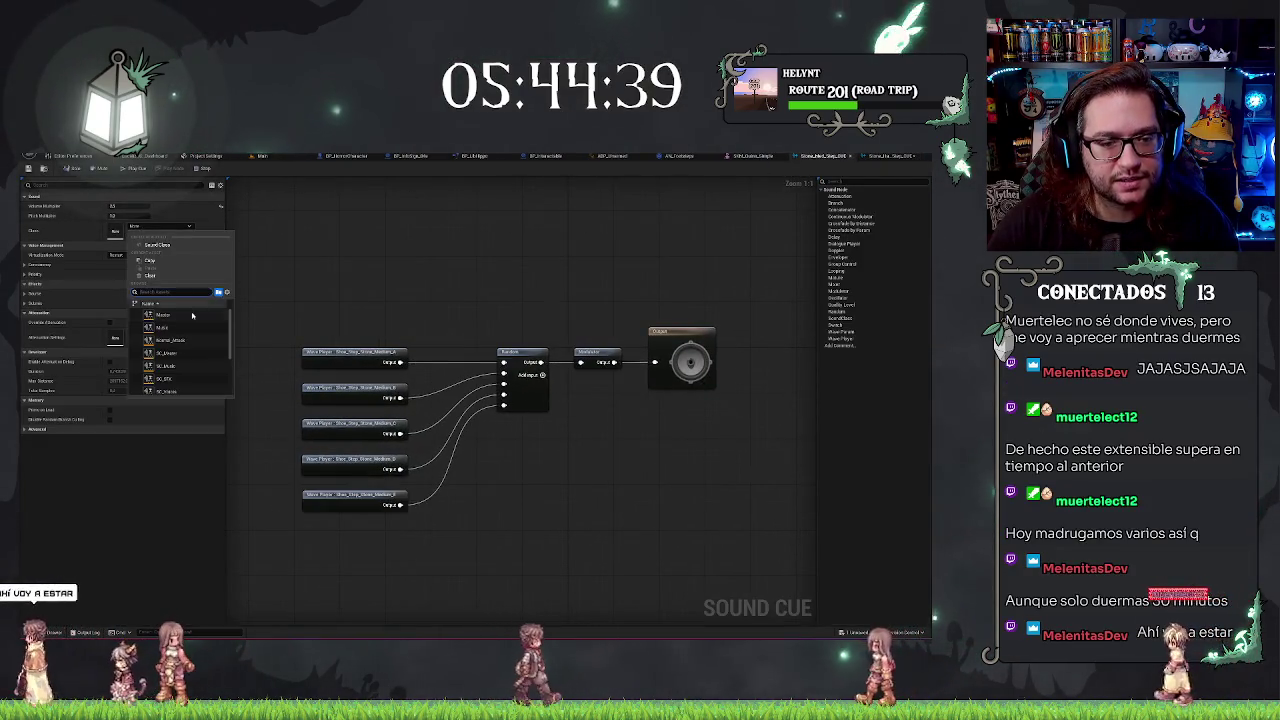
pyautogui.click(163, 379)
pyautogui.hotkey('ctrl', 's')
# Set the hard stone footstep cue's class to SC_SFX, adjust its volume multiplier, and preview it
pyautogui.click(890, 156)
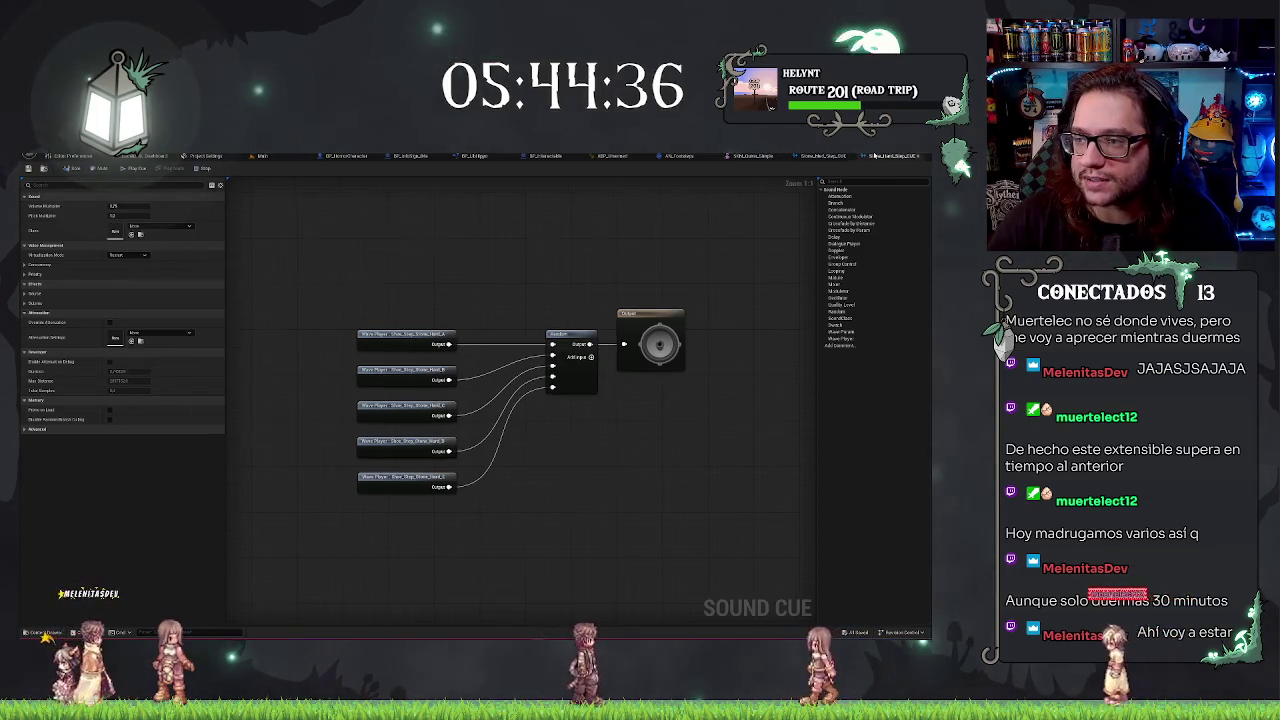
pyautogui.click(158, 226)
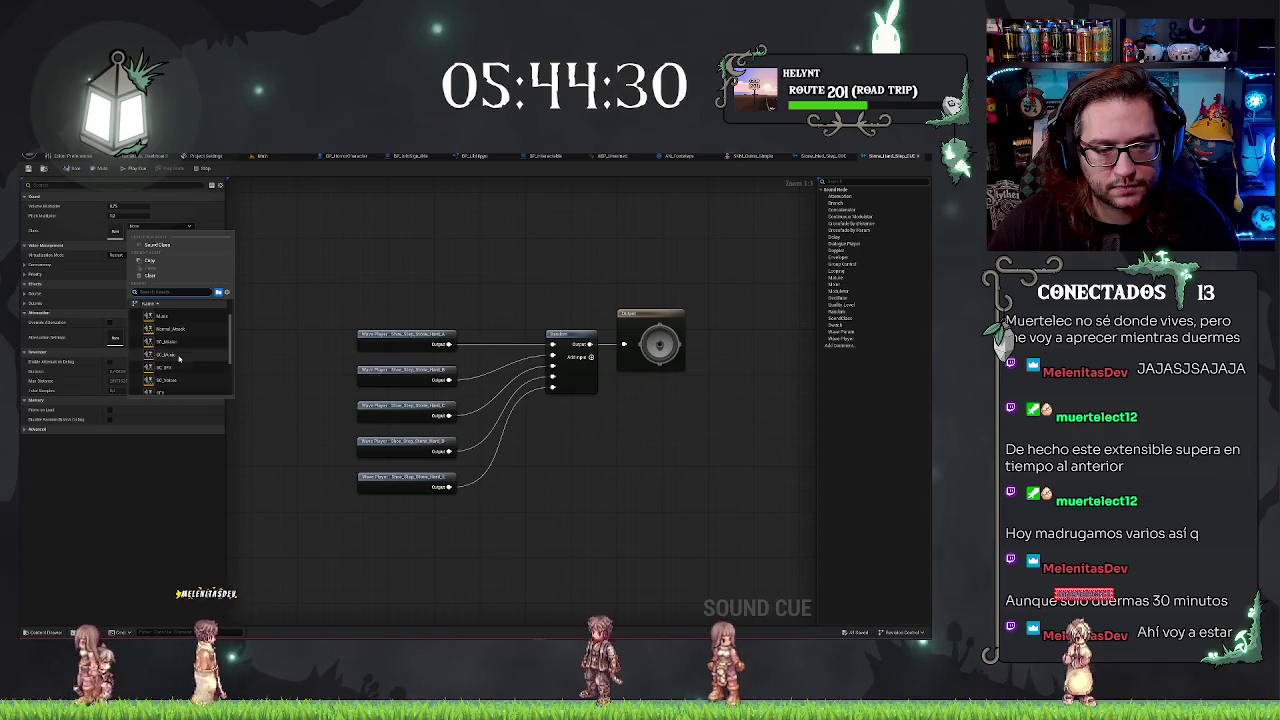
pyautogui.click(163, 379)
pyautogui.click(125, 206)
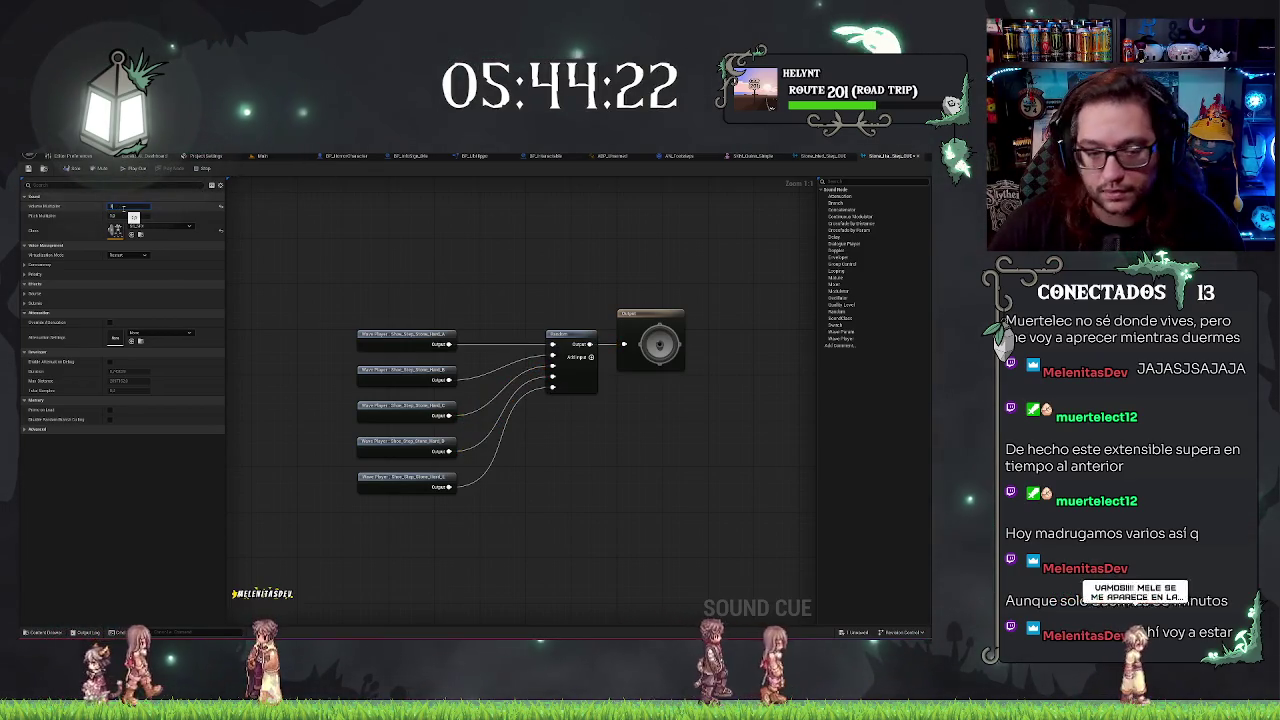
pyautogui.click(129, 168)
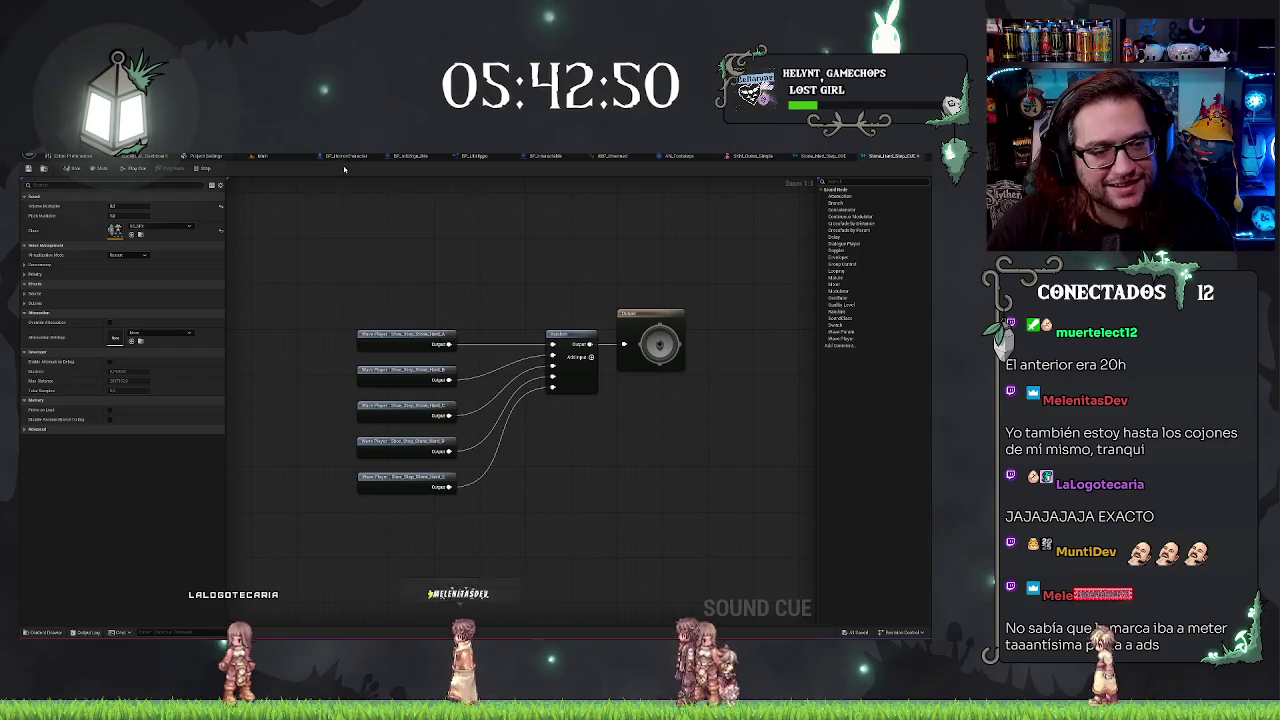
pyautogui.moveTo(650, 335); pyautogui.dragTo(751, 335)
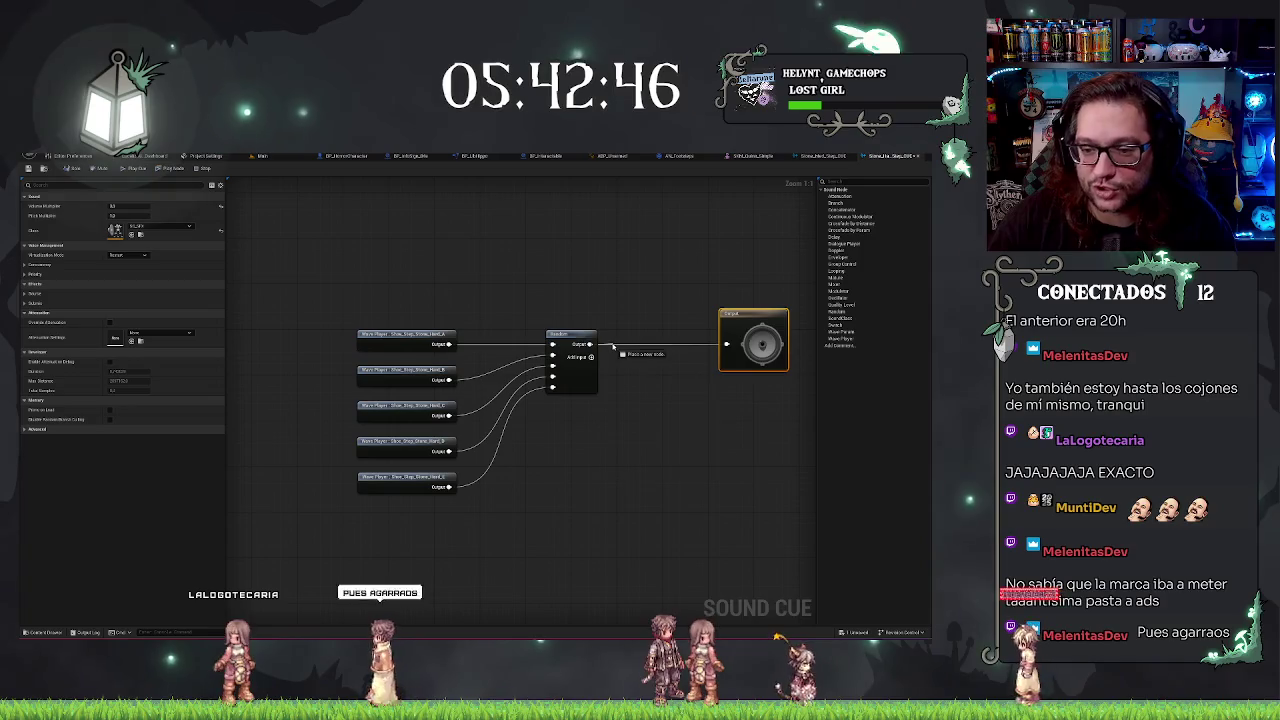
# Insert a Modulator node between Random and Output in the hard stone cue
pyautogui.moveTo(590, 344); pyautogui.dragTo(615, 348)
pyautogui.write('modulator')
pyautogui.press('Return')
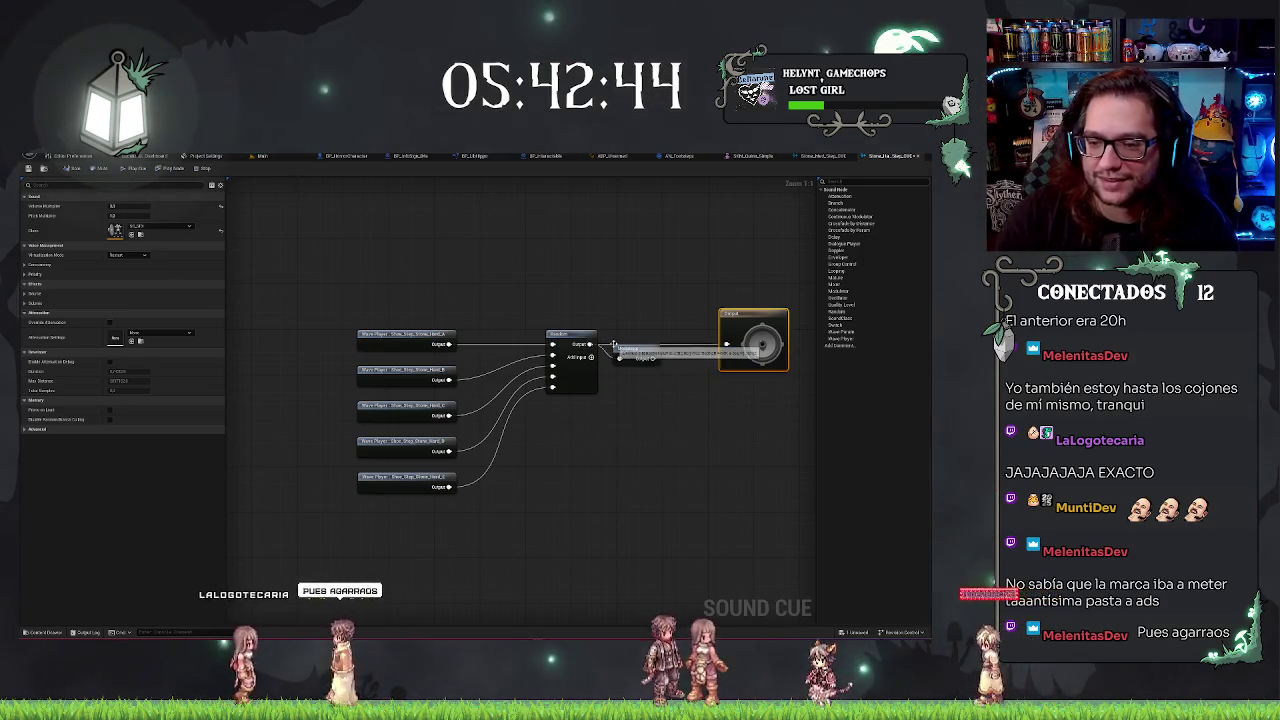
pyautogui.moveTo(652, 358)
pyautogui.mouseDown()
pyautogui.moveTo(672, 357)
pyautogui.moveTo(645, 352)
pyautogui.moveTo(653, 340)
pyautogui.mouseUp()
pyautogui.press('Escape')
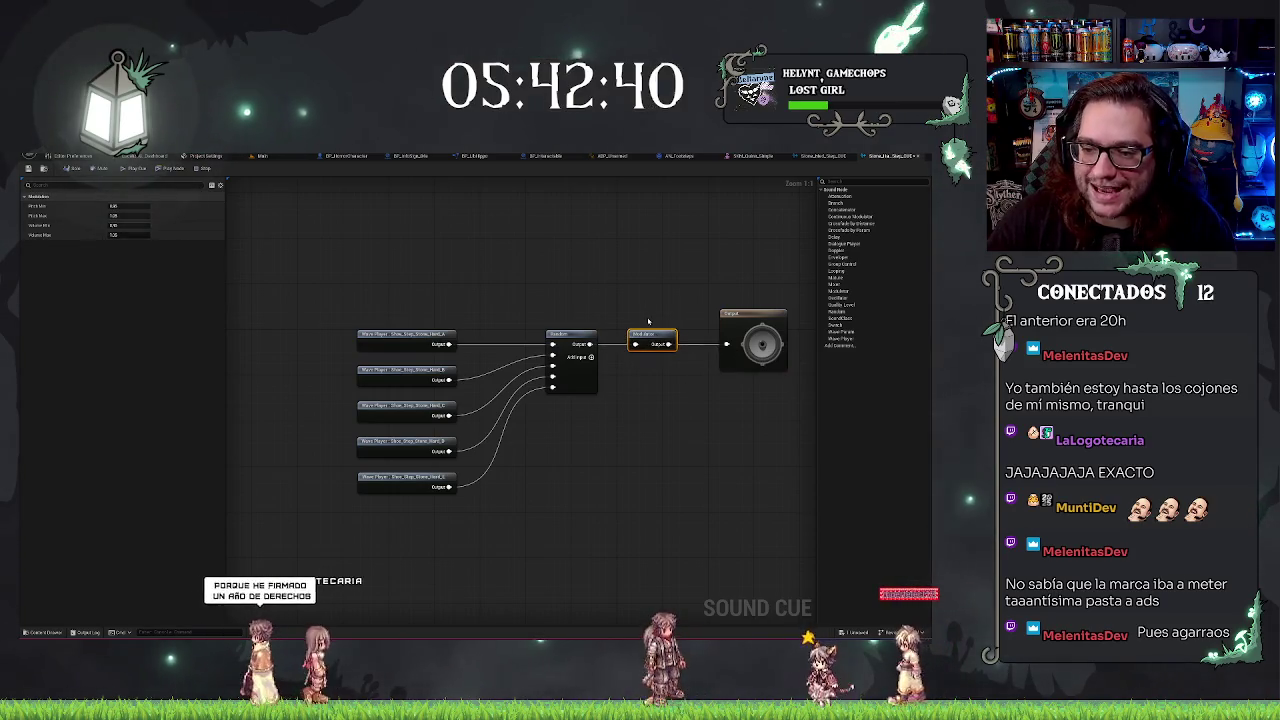
# Set the Modulator to Pitch Min 0.8, Pitch Max 1.2 and Volume Min 0.8, then return to the level
pyautogui.click(115, 206)
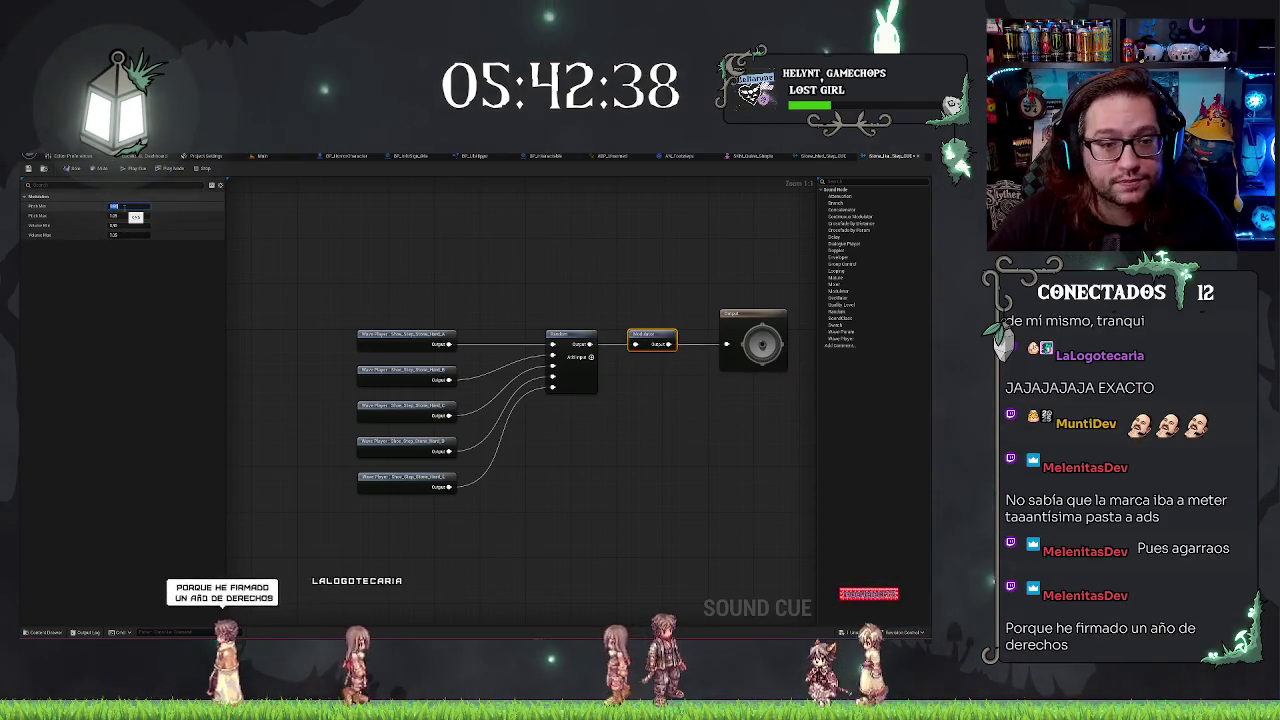
pyautogui.write('0.8')
pyautogui.press('Tab')
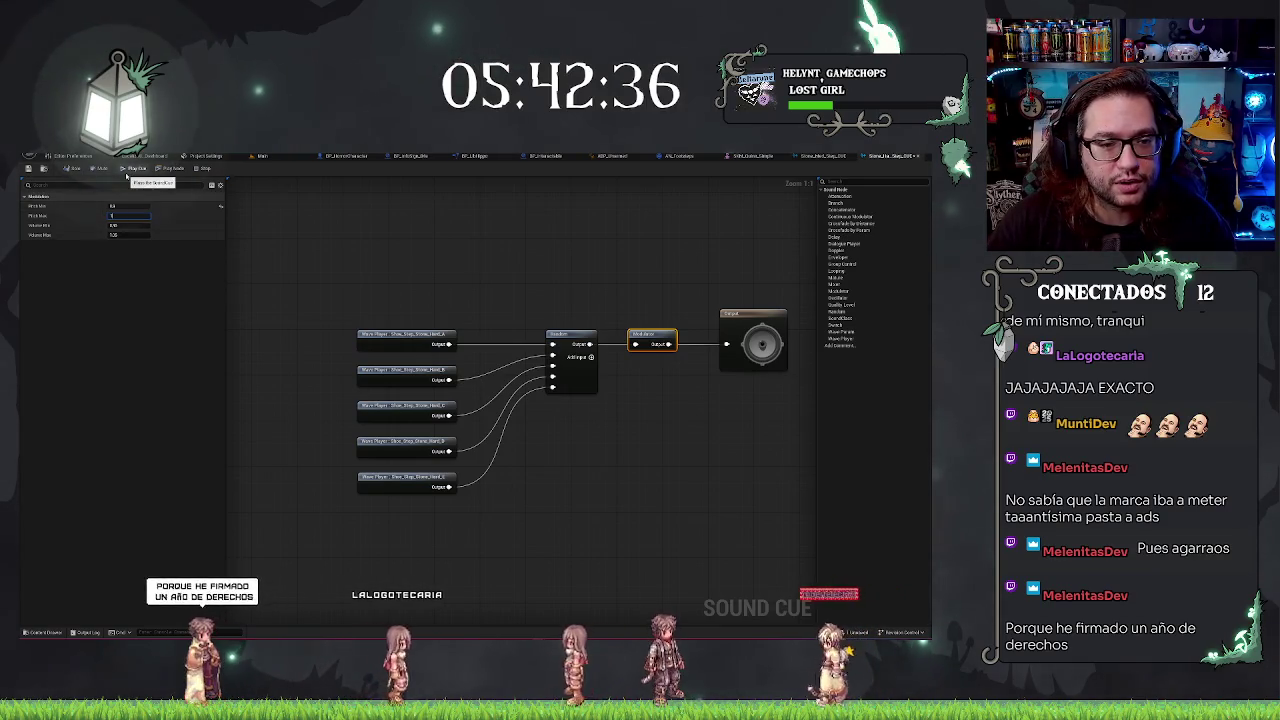
pyautogui.write('1.2')
pyautogui.press('Tab')
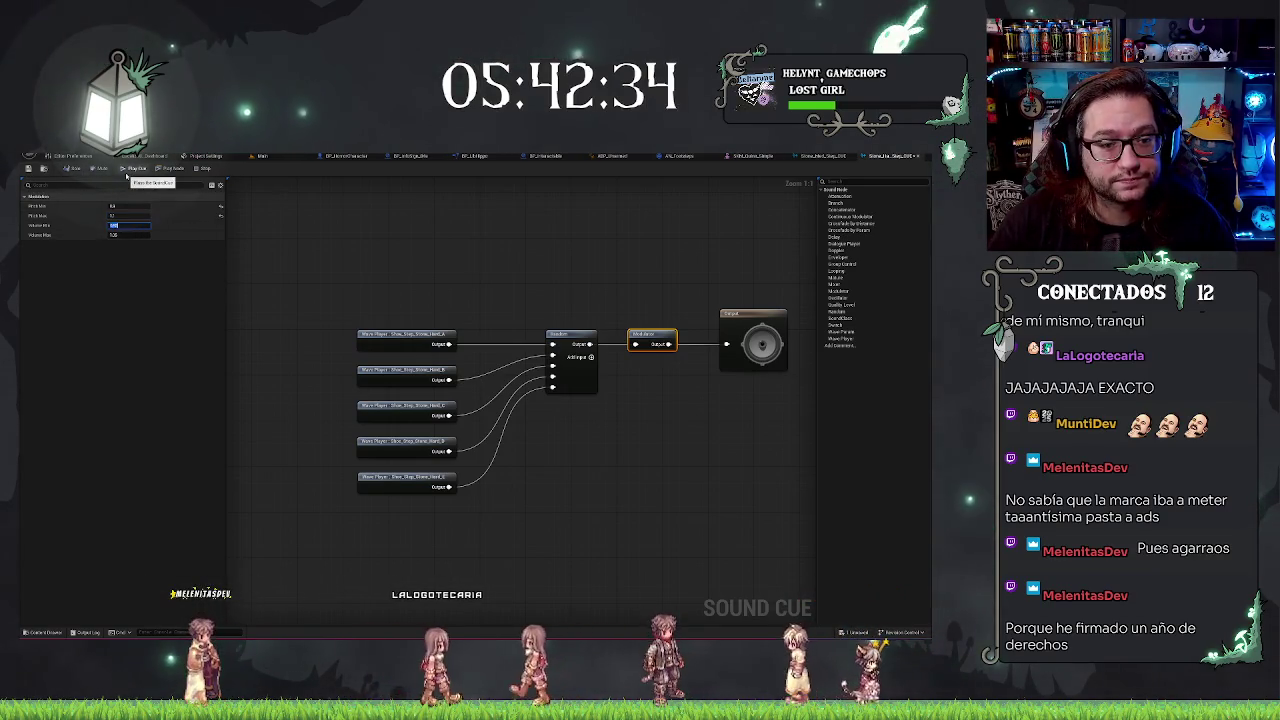
pyautogui.write('0.8')
pyautogui.press('Tab')
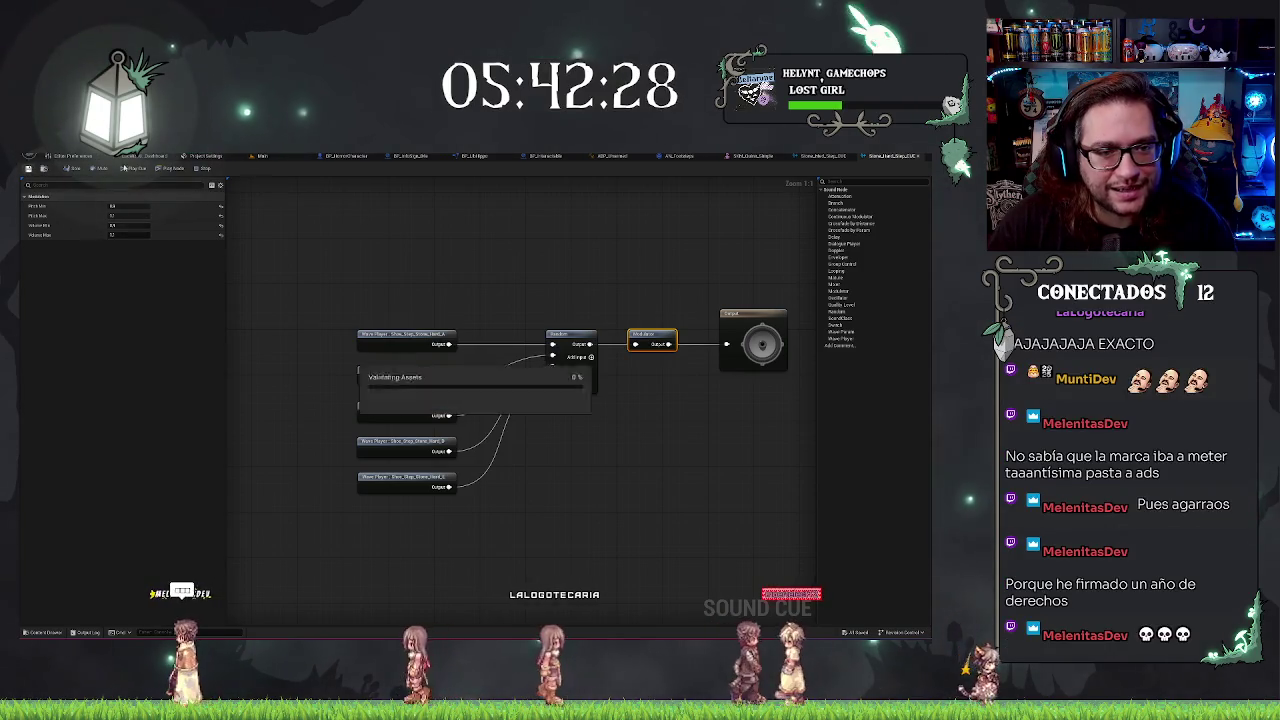
pyautogui.click(285, 155)
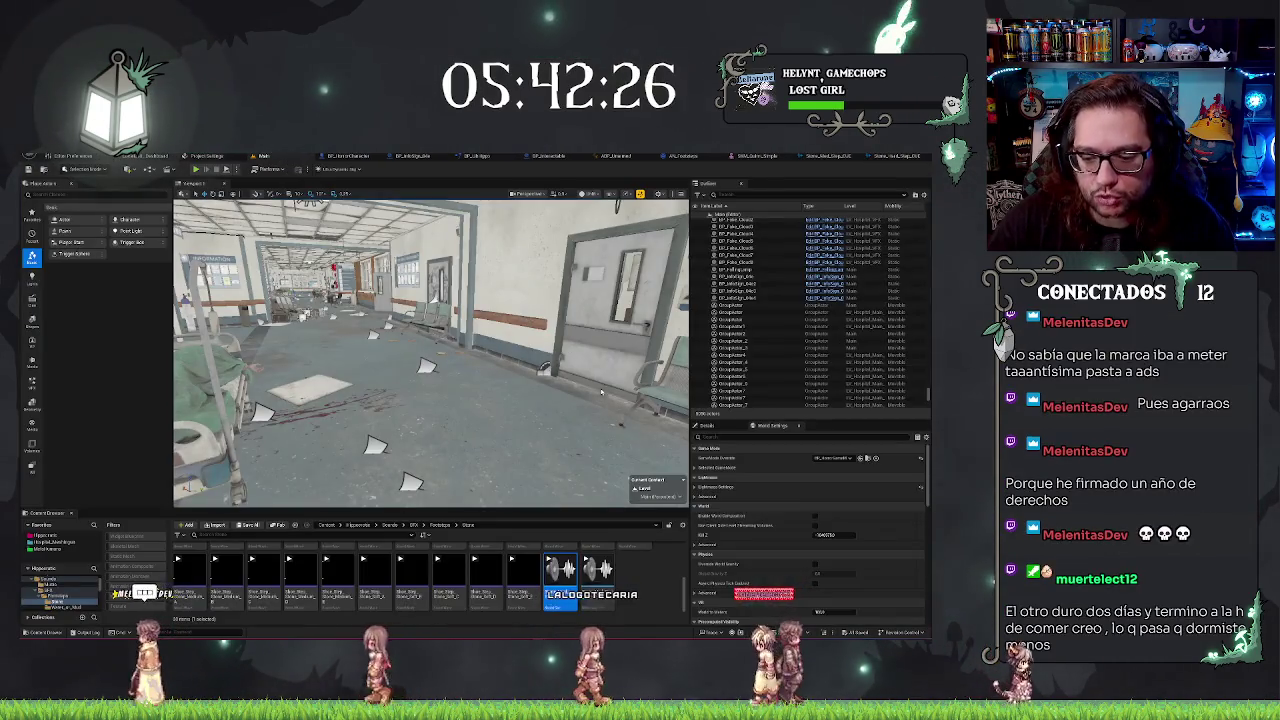
pyautogui.click(821, 157)
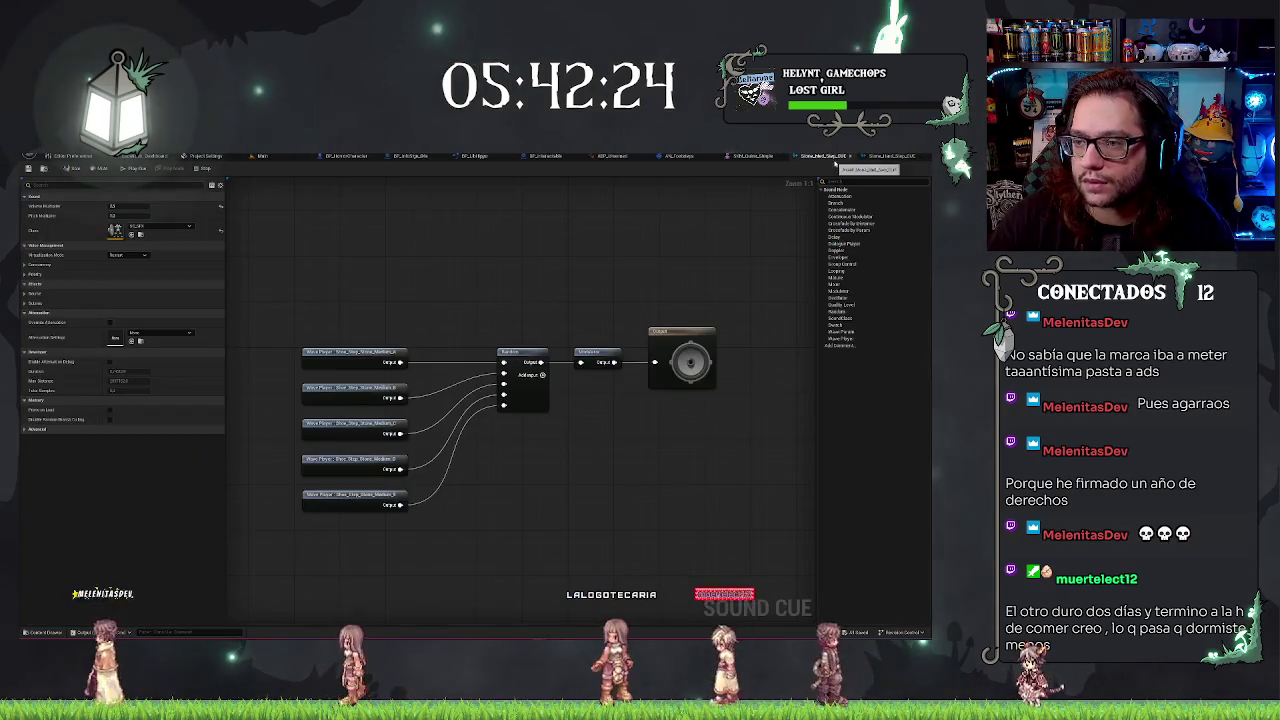
pyautogui.click(680, 156)
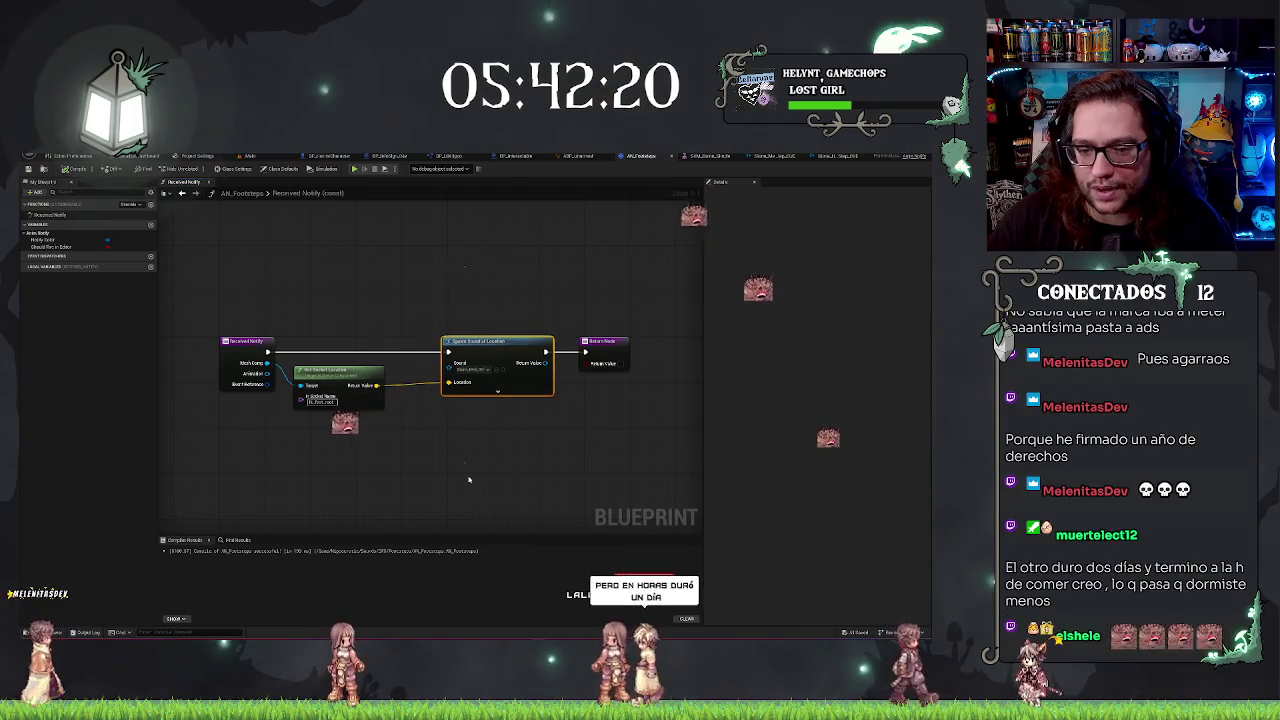
pyautogui.click(497, 341)
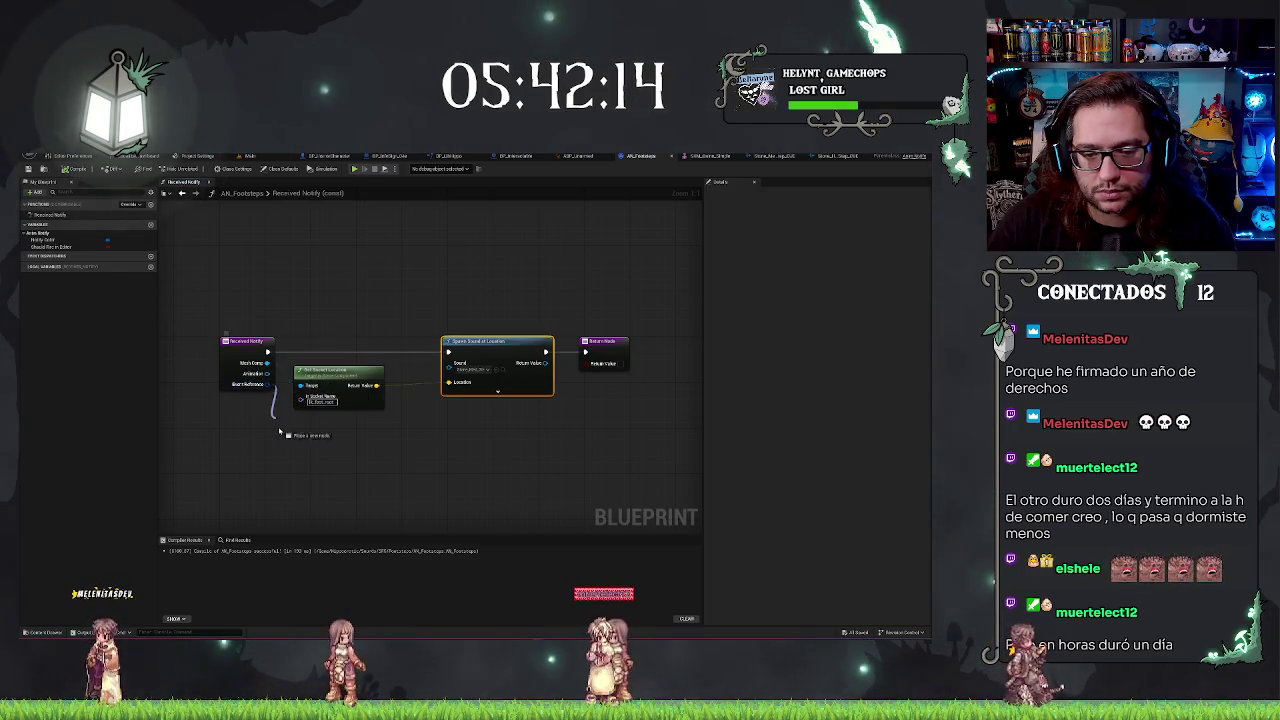
pyautogui.moveTo(277, 424); pyautogui.dragTo(280, 430)
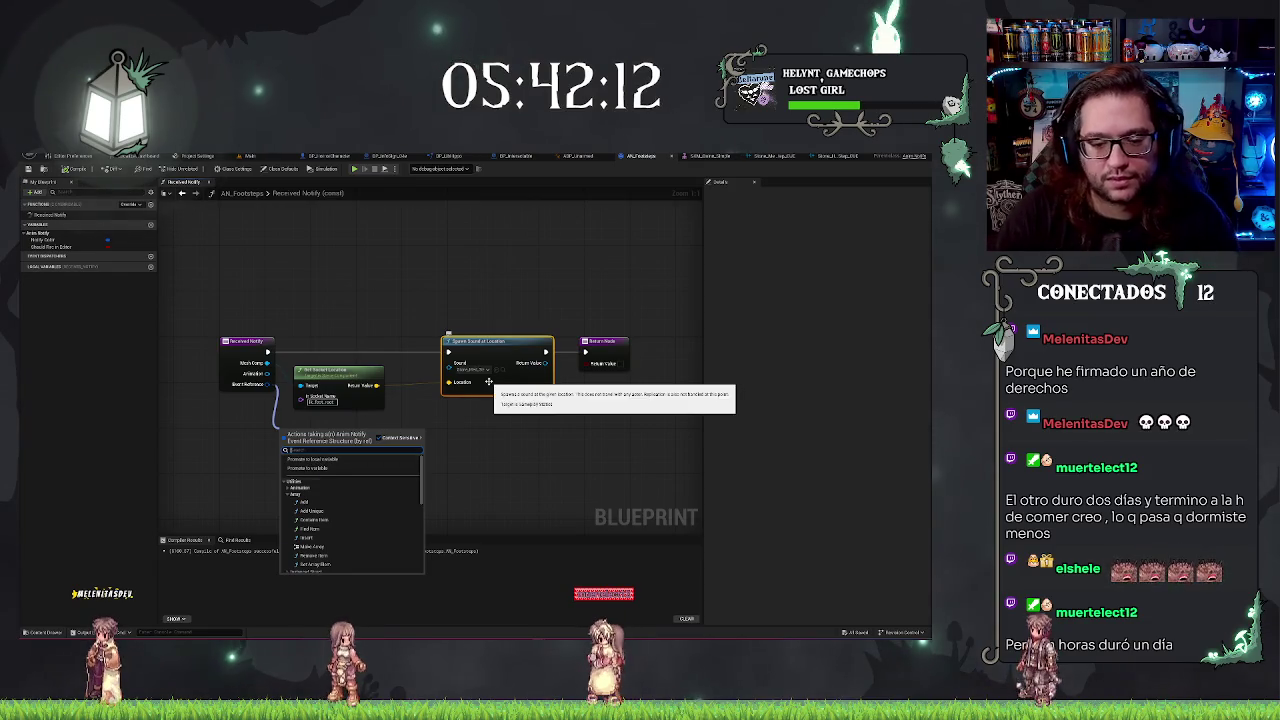
pyautogui.click(230, 401)
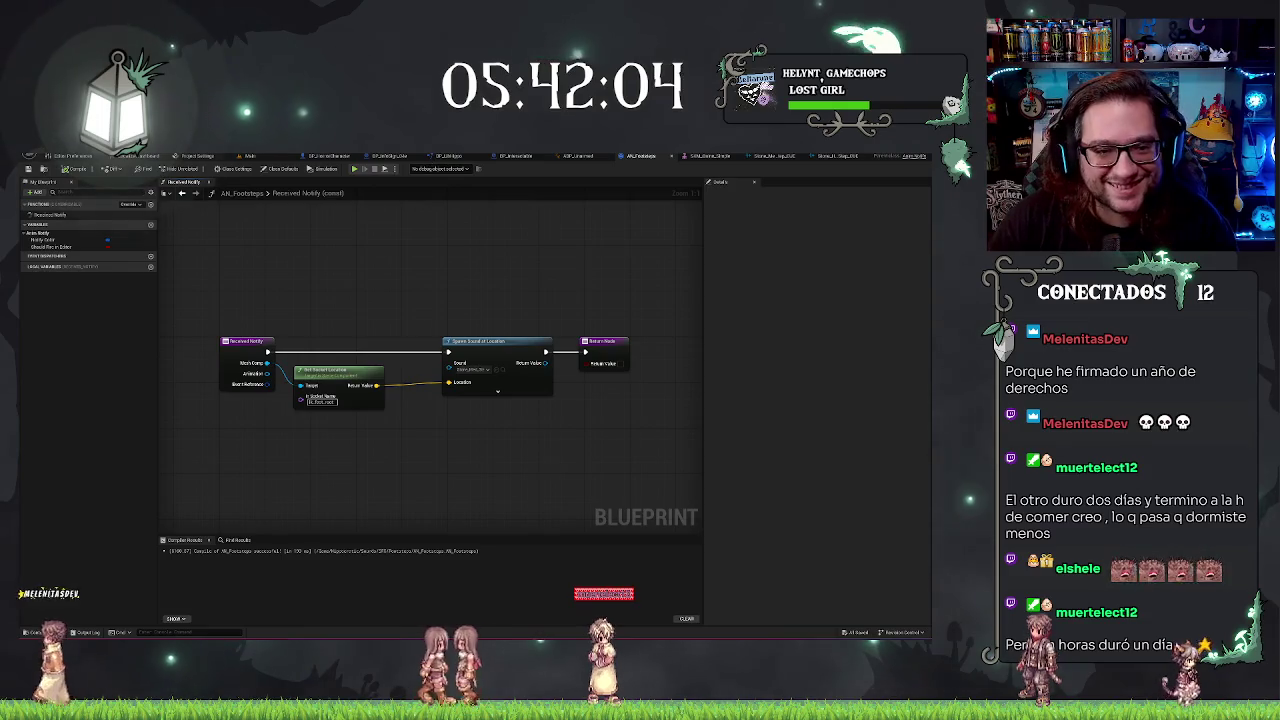
pyautogui.click(253, 157)
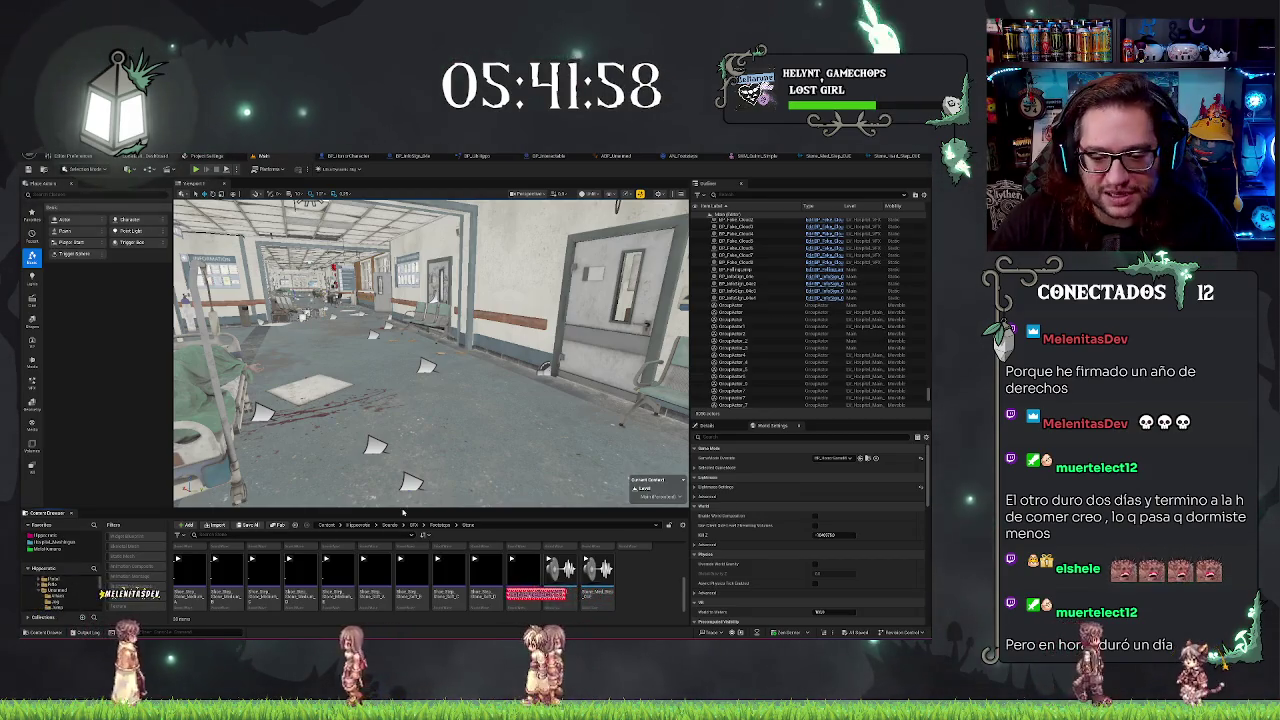
# Duplicate the footstep notify asset in the SFX Footsteps folder and open the copy
pyautogui.click(393, 527)
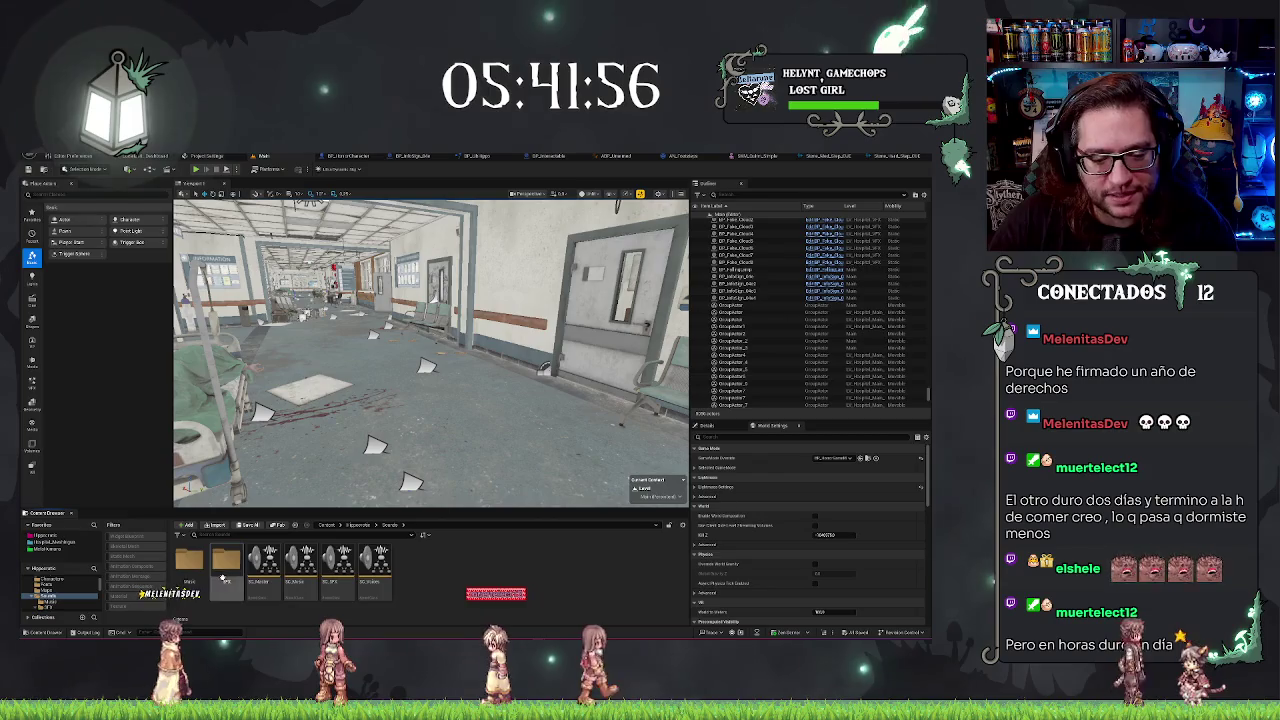
pyautogui.doubleClick(189, 560)
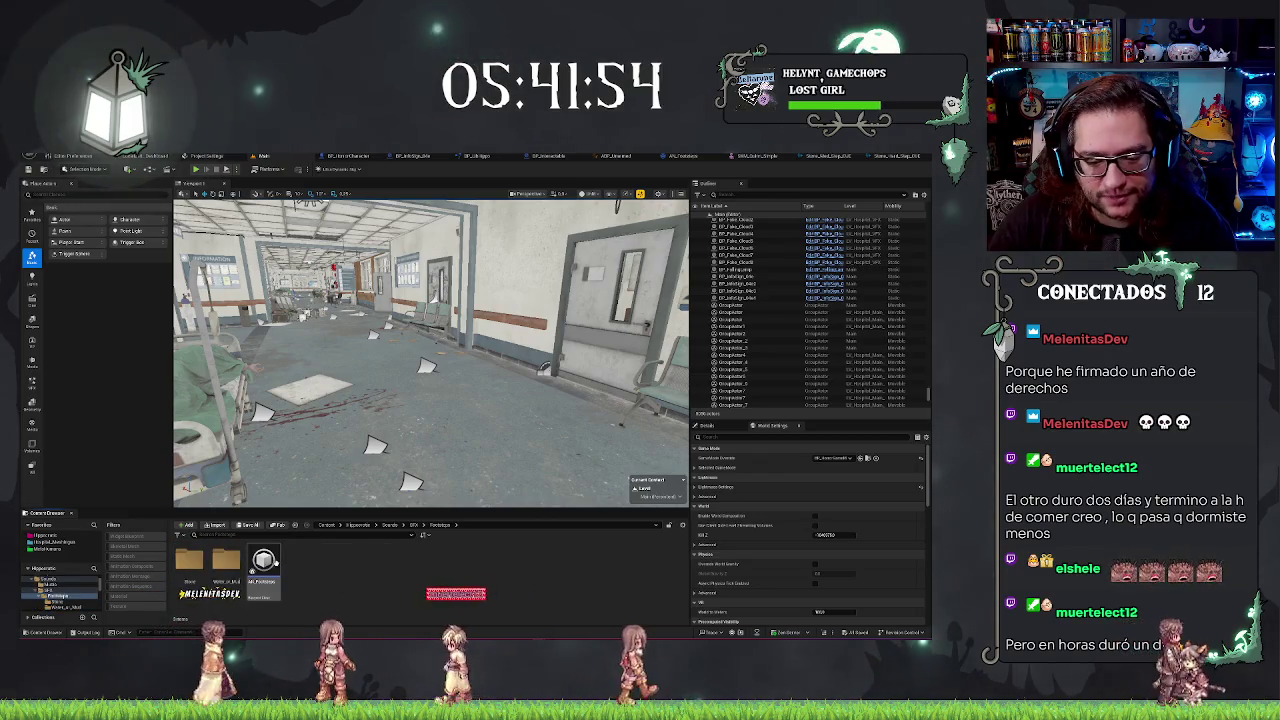
pyautogui.hotkey('ctrl', 'd')
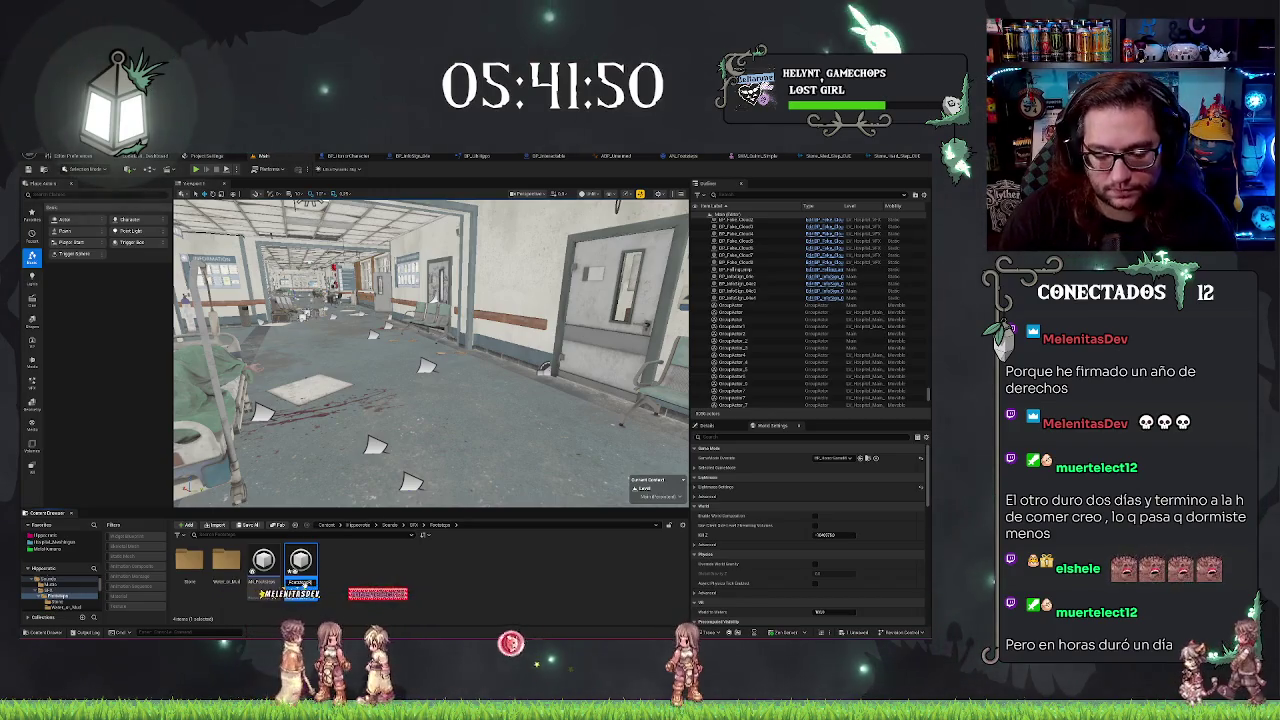
pyautogui.press('Return')
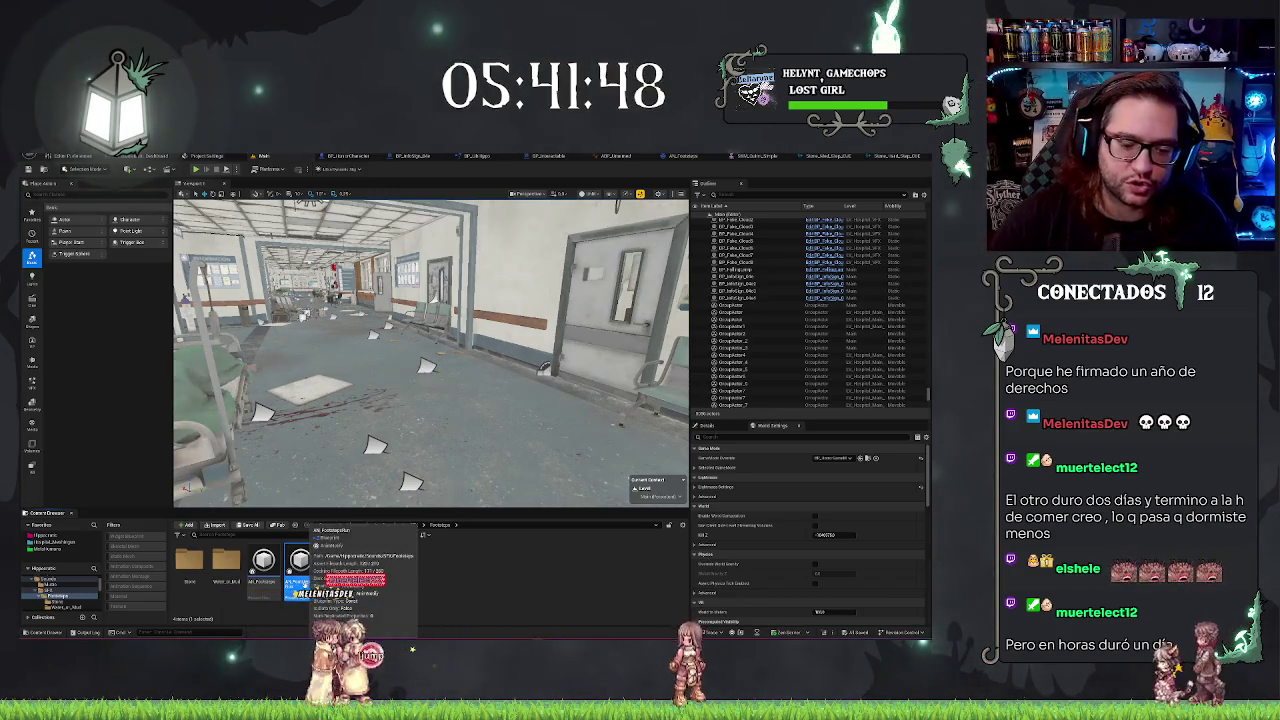
pyautogui.doubleClick(300, 560)
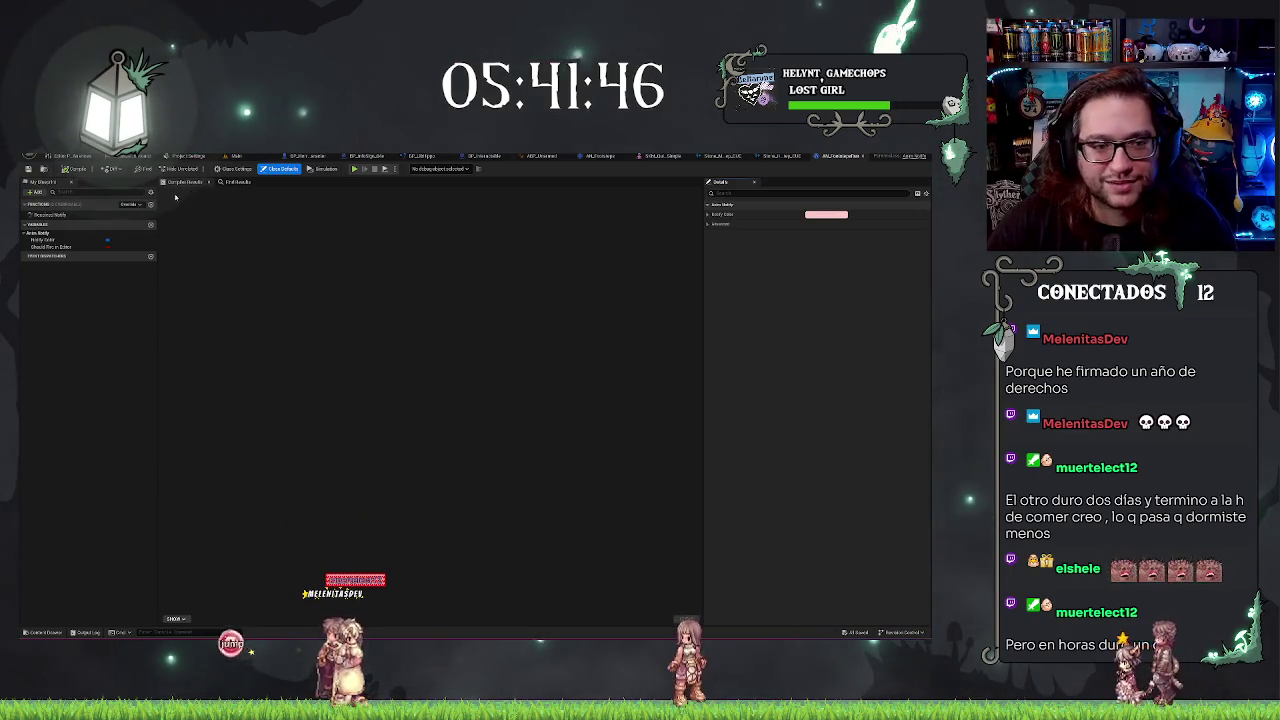
# Review the Spawn Sound node's sound in the Received Notify graph, then return to the Main level
pyautogui.doubleClick(47, 218)
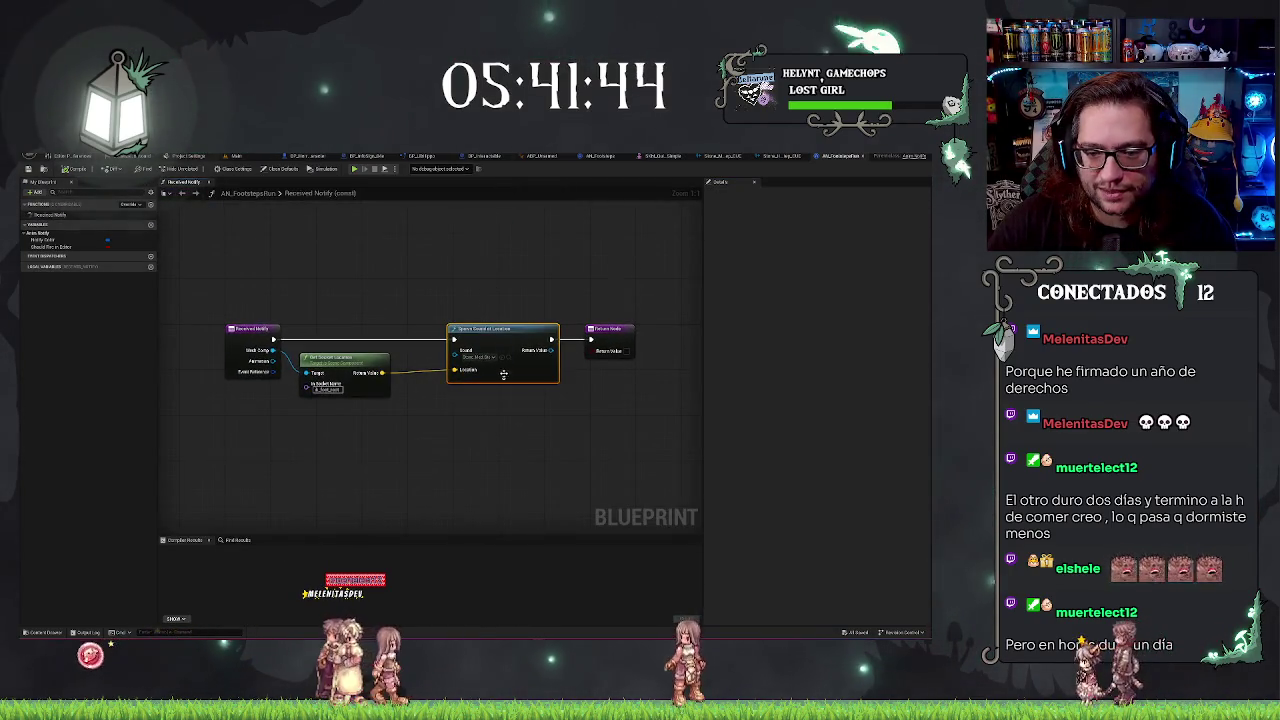
pyautogui.click(478, 357)
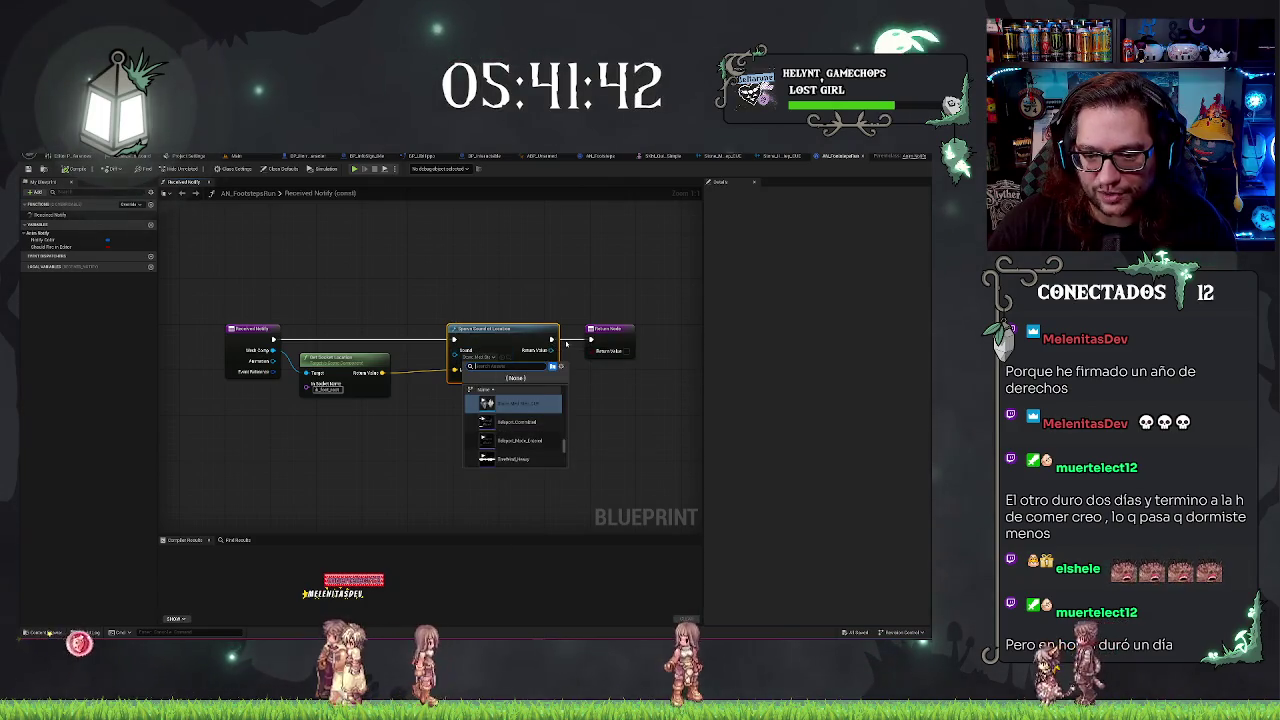
pyautogui.scroll(-5, 548, 437)
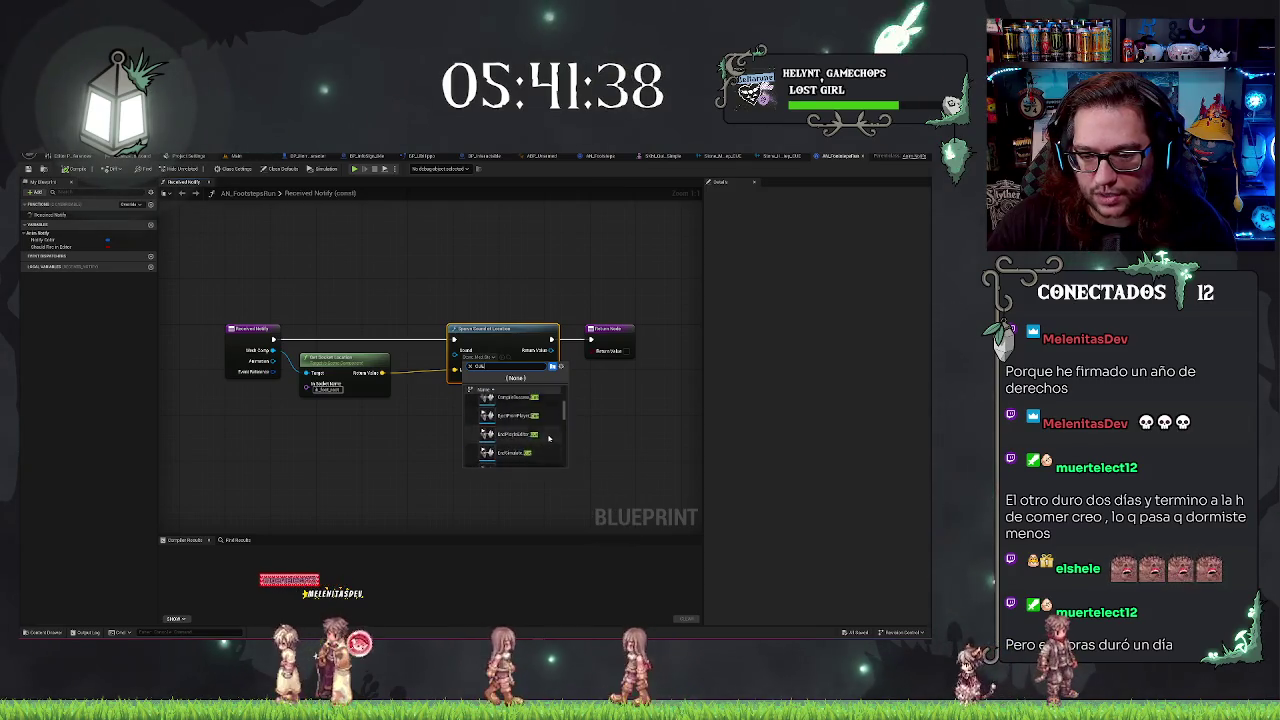
pyautogui.click(467, 470)
pyautogui.click(449, 432)
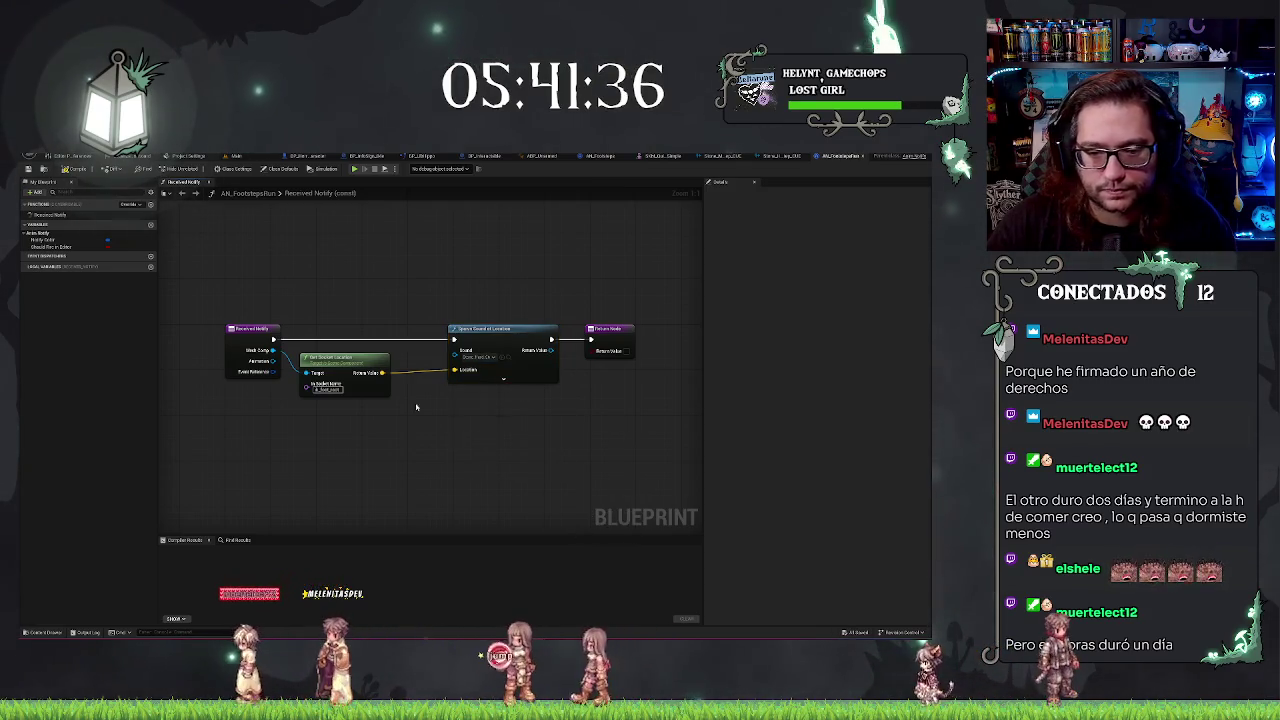
pyautogui.click(237, 156)
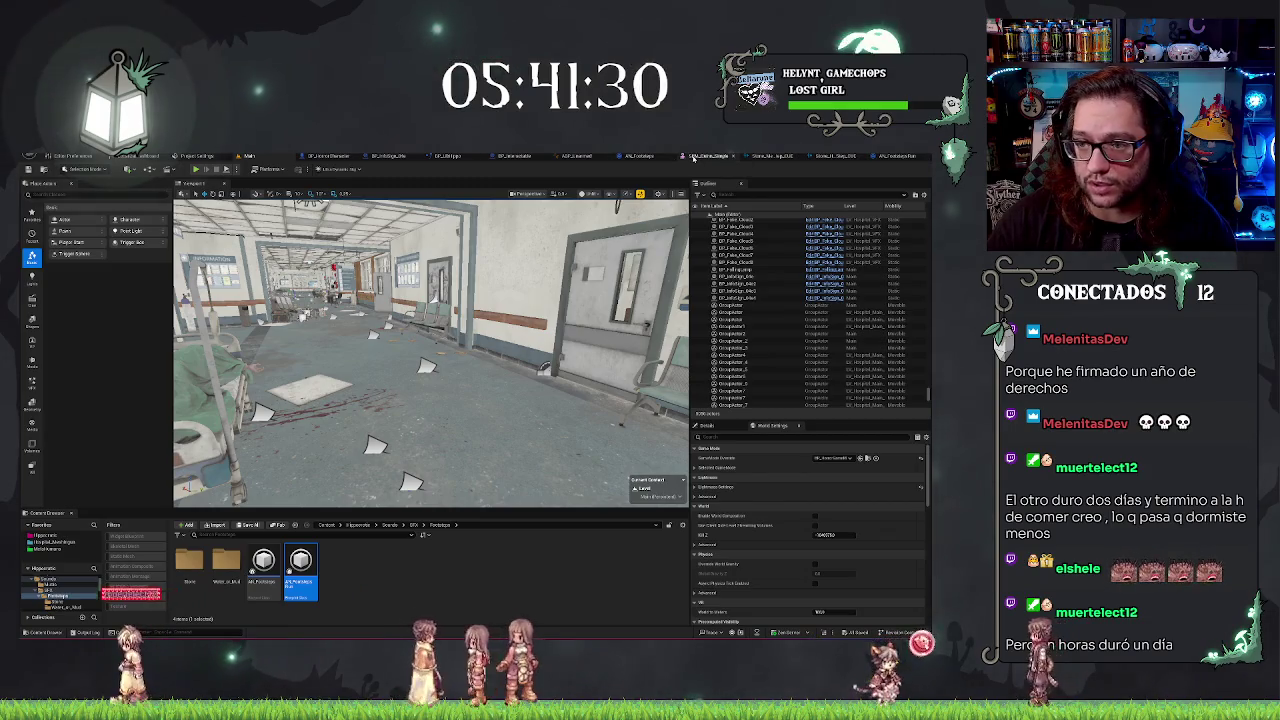
# Cycle through the mesh, notify and animation blueprint editors back to the Main level
pyautogui.click(693, 157)
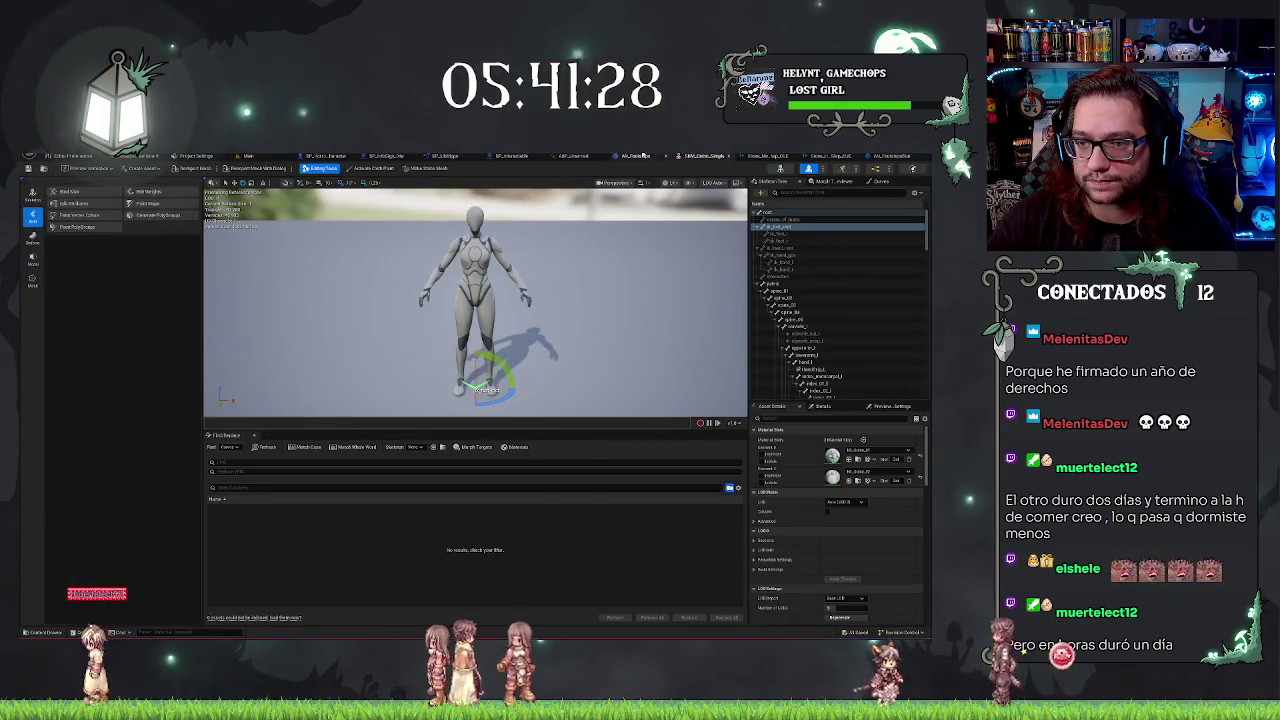
pyautogui.click(642, 156)
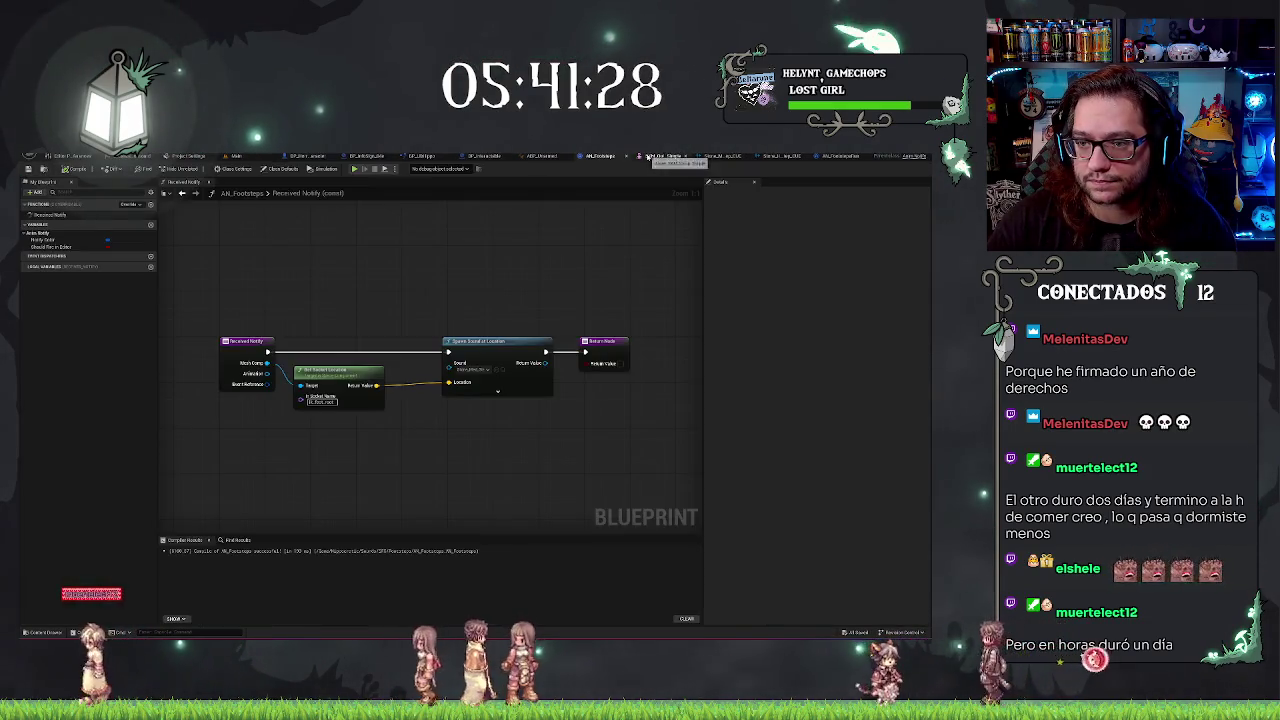
pyautogui.click(541, 156)
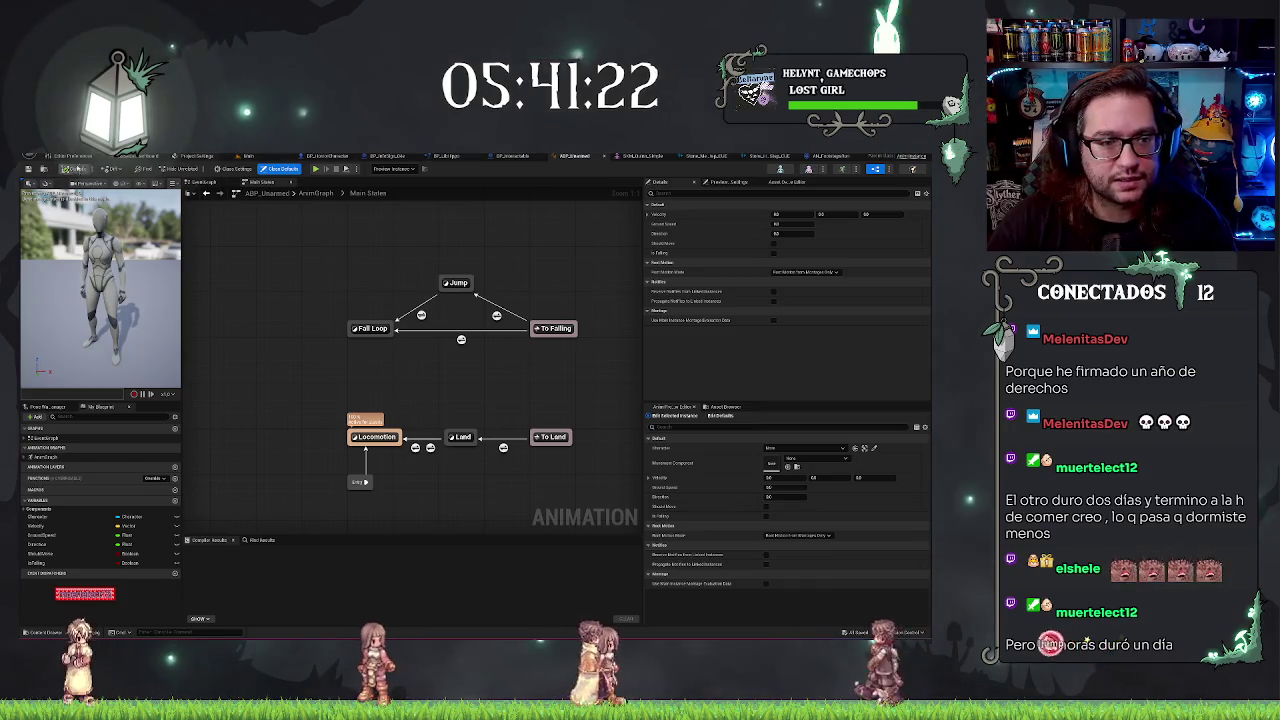
pyautogui.click(247, 156)
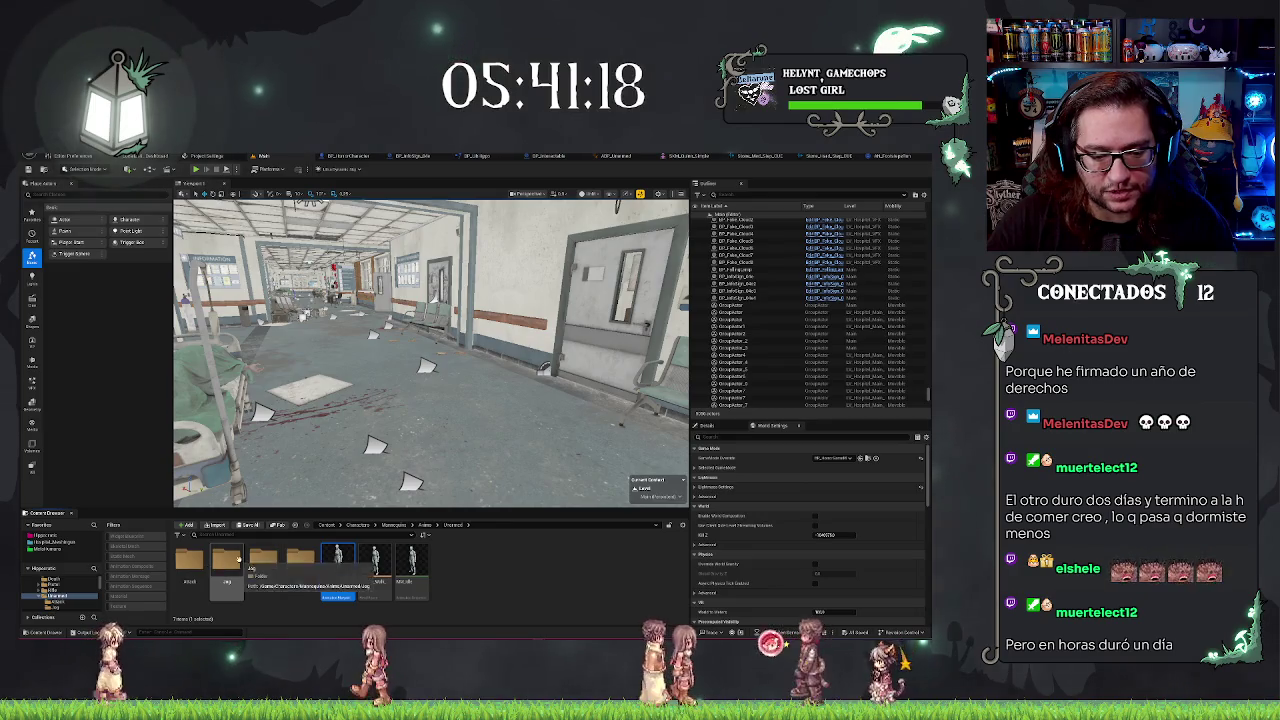
# Open every animation sequence in the Jog folder in its own editor
pyautogui.doubleClick(226, 565)
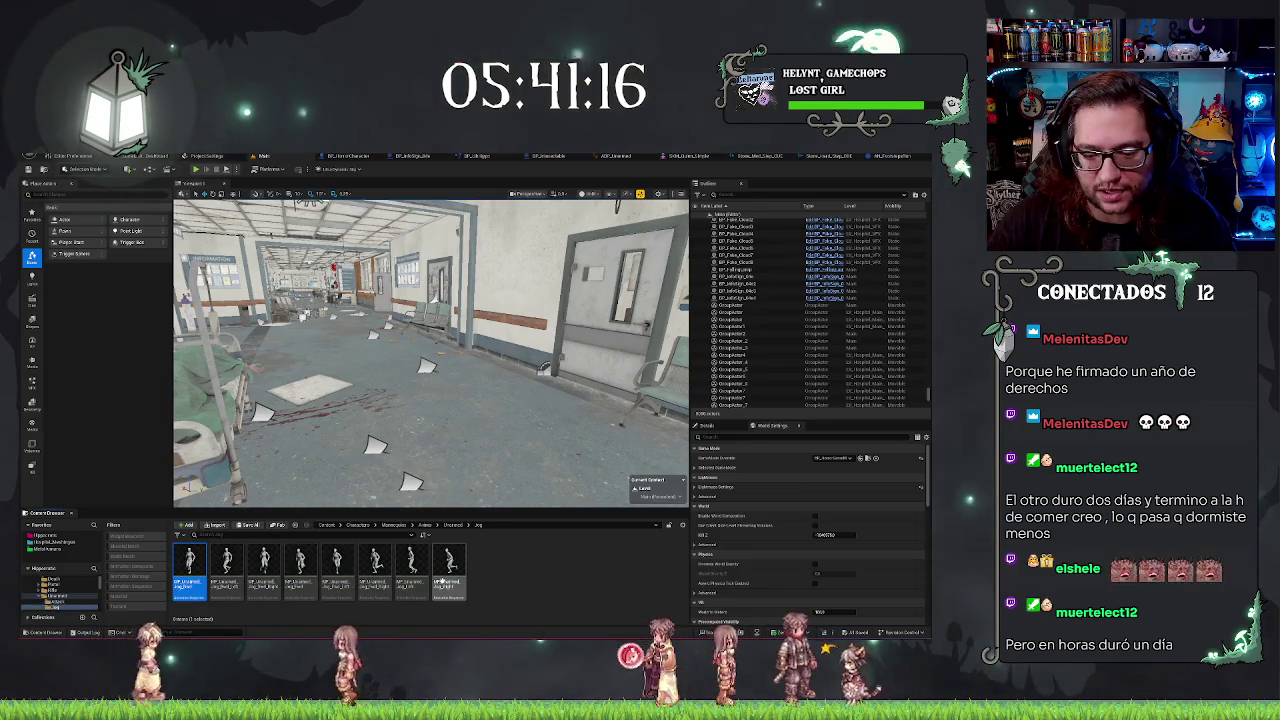
pyautogui.keyDown('shift'); pyautogui.click(450, 566); pyautogui.keyUp('shift')
pyautogui.moveTo(450, 566); pyautogui.dragTo(630, 478)
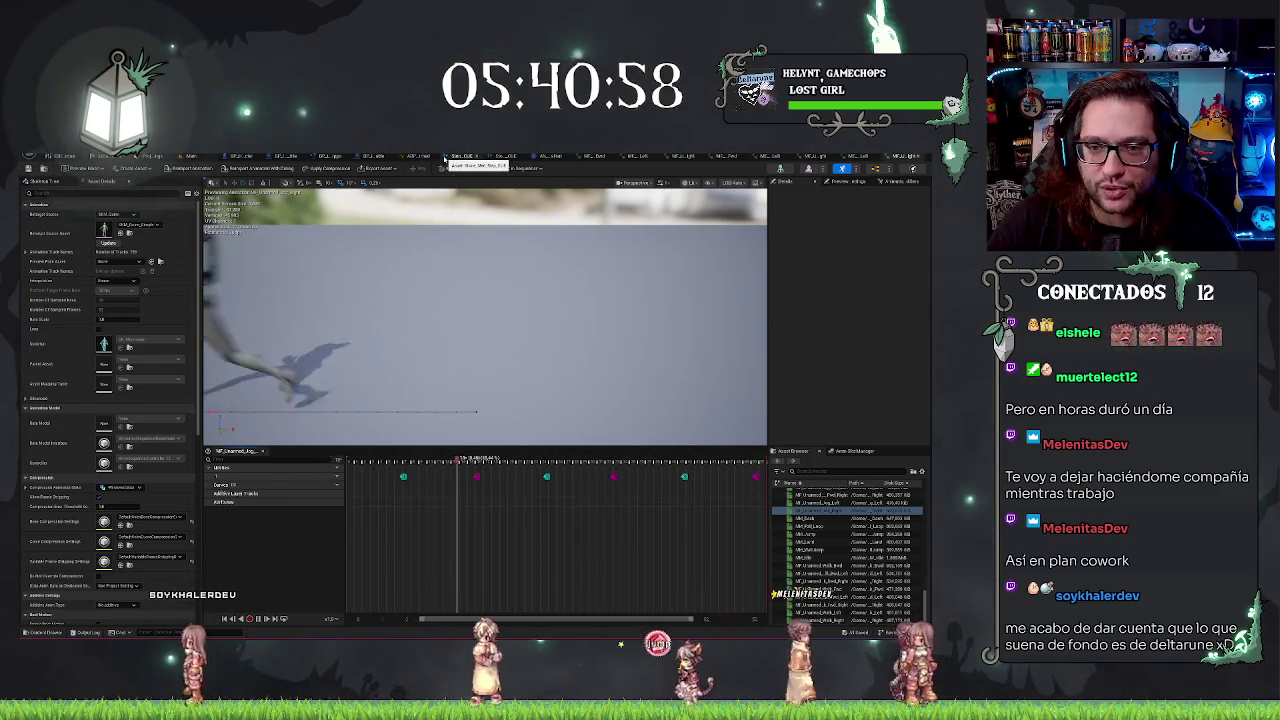
pyautogui.click(471, 157)
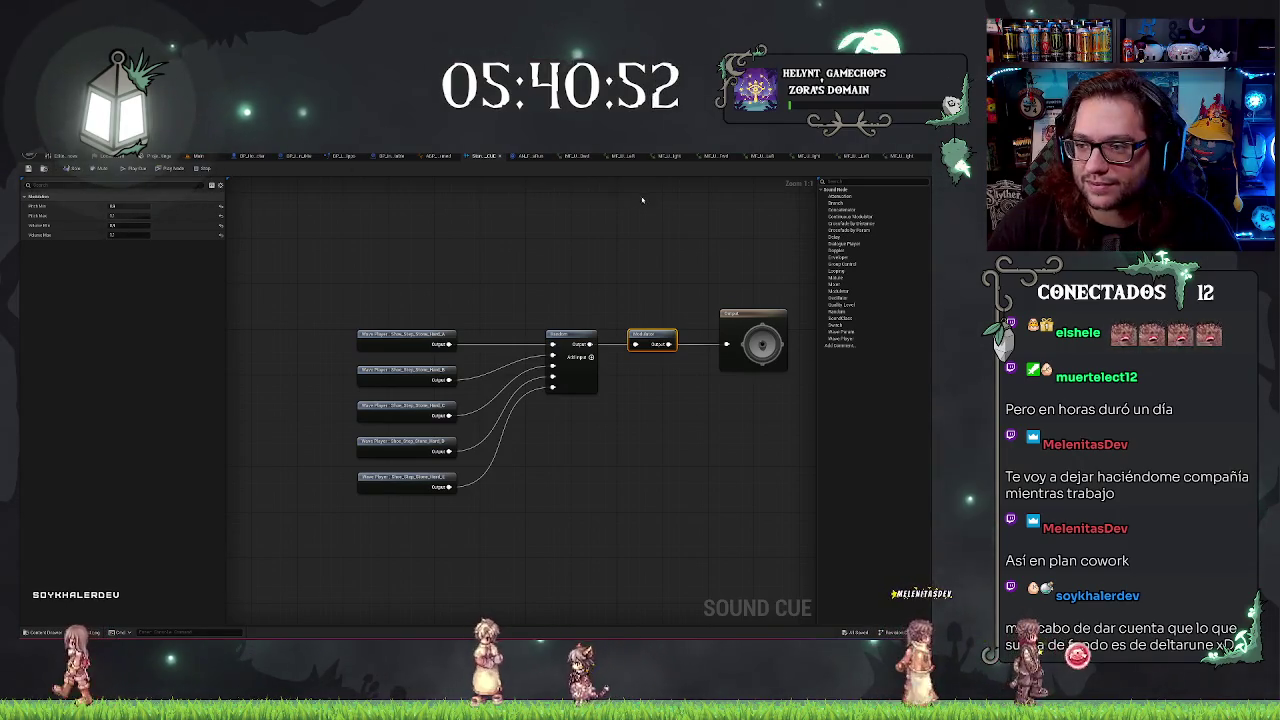
# Move through the open editor tabs until a Jog sequence's notify timeline is showing
pyautogui.click(420, 303)
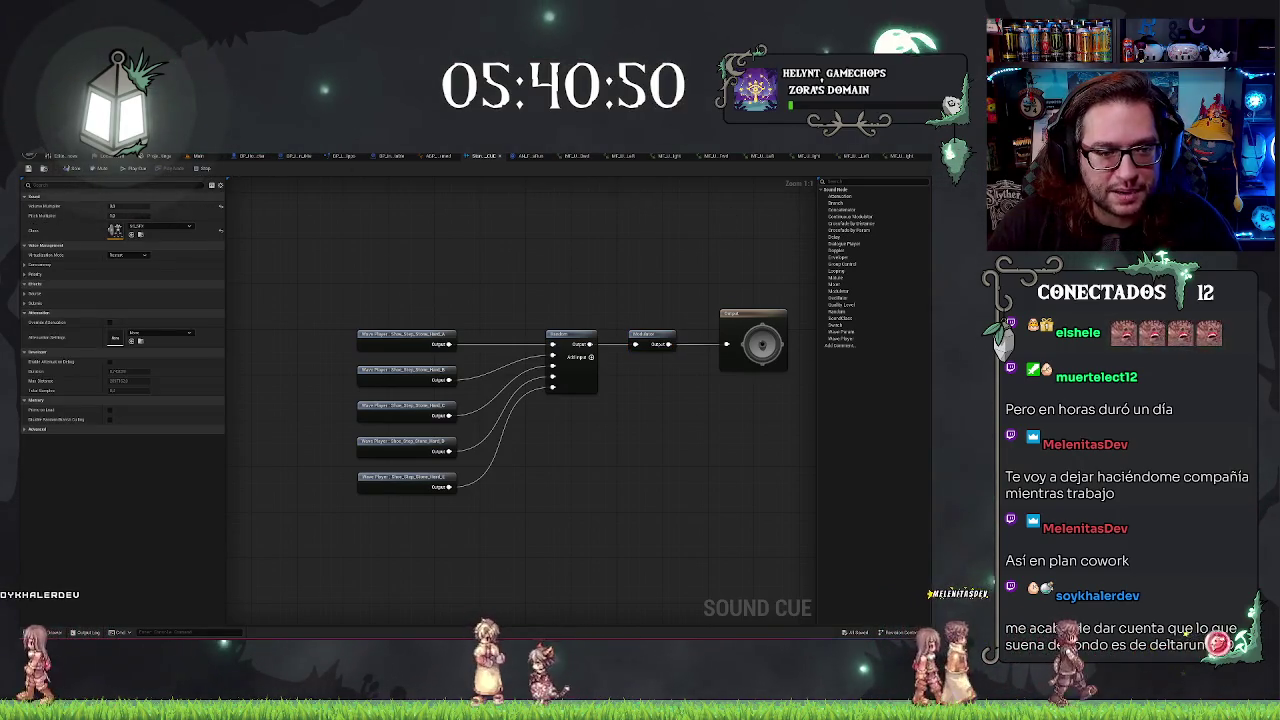
pyautogui.click(432, 157)
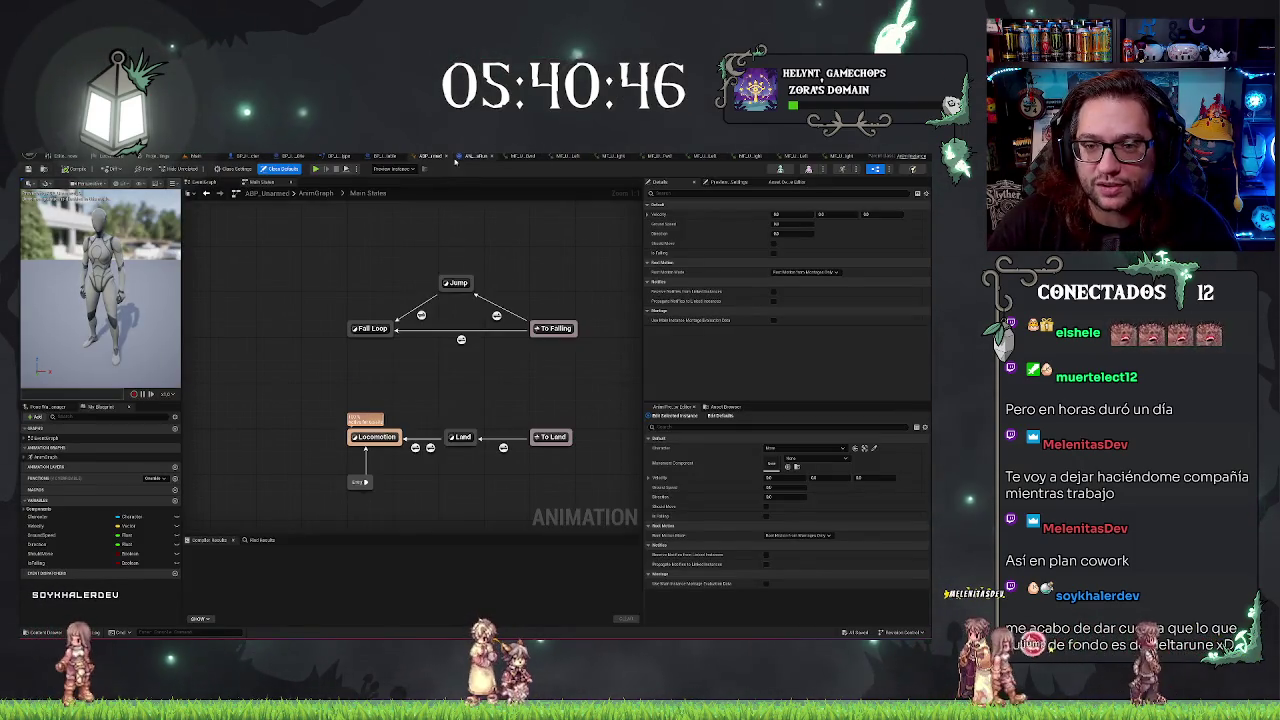
pyautogui.click(438, 157)
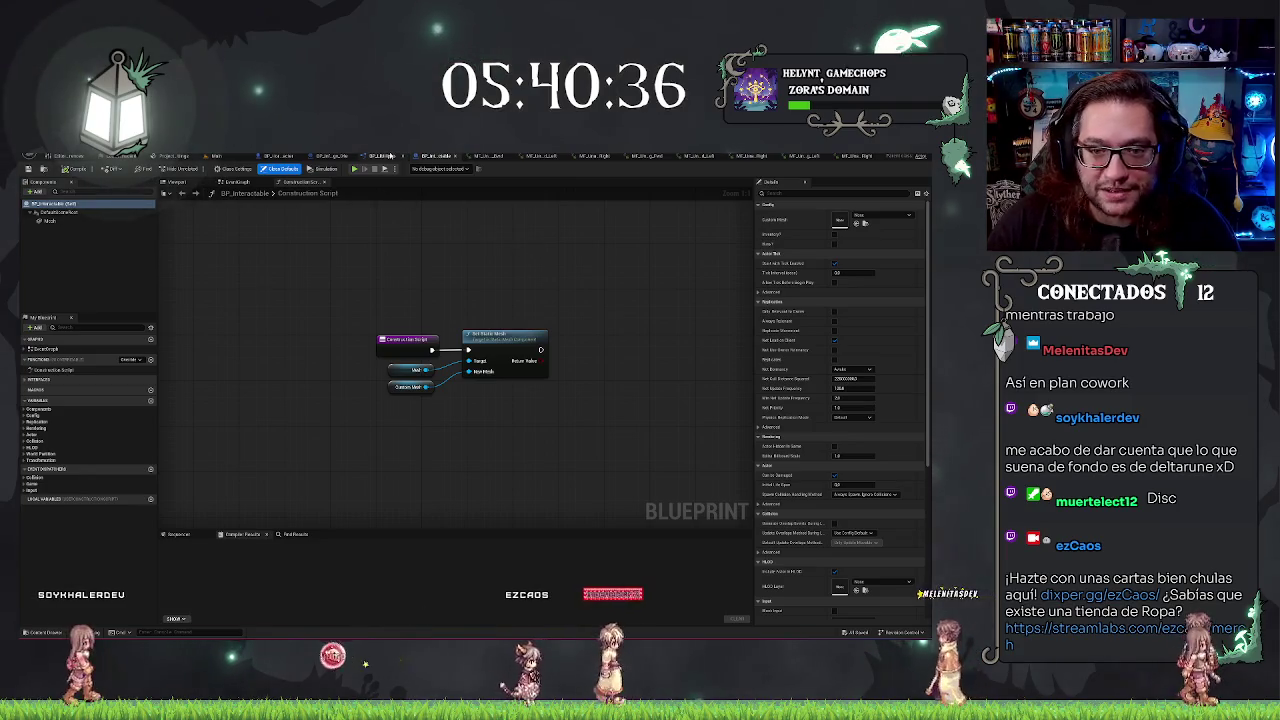
pyautogui.click(160, 157)
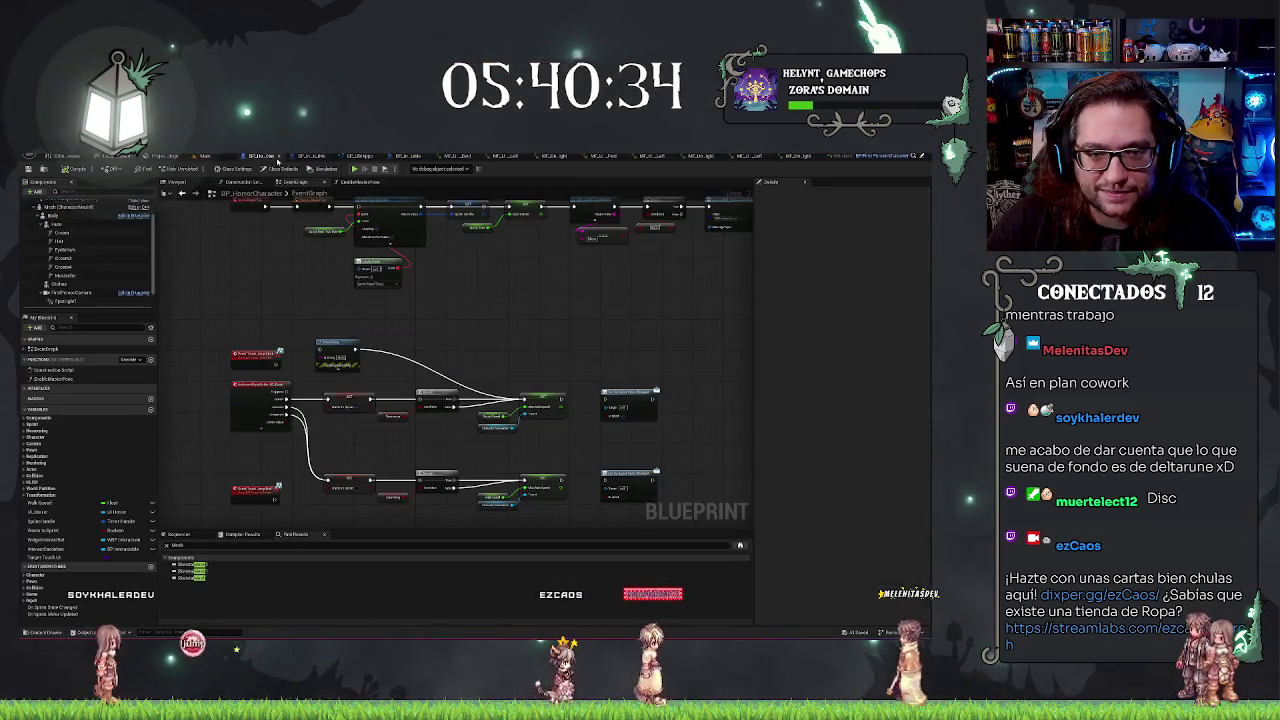
pyautogui.click(65, 157)
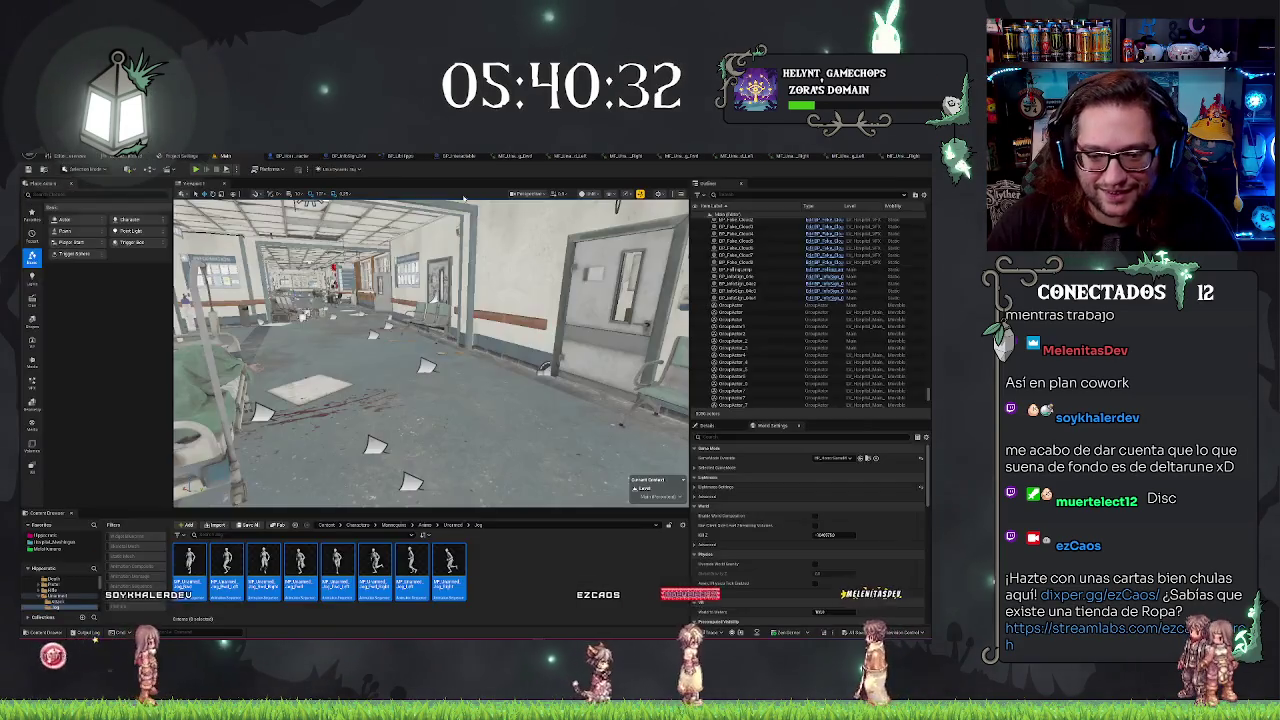
pyautogui.click(570, 156)
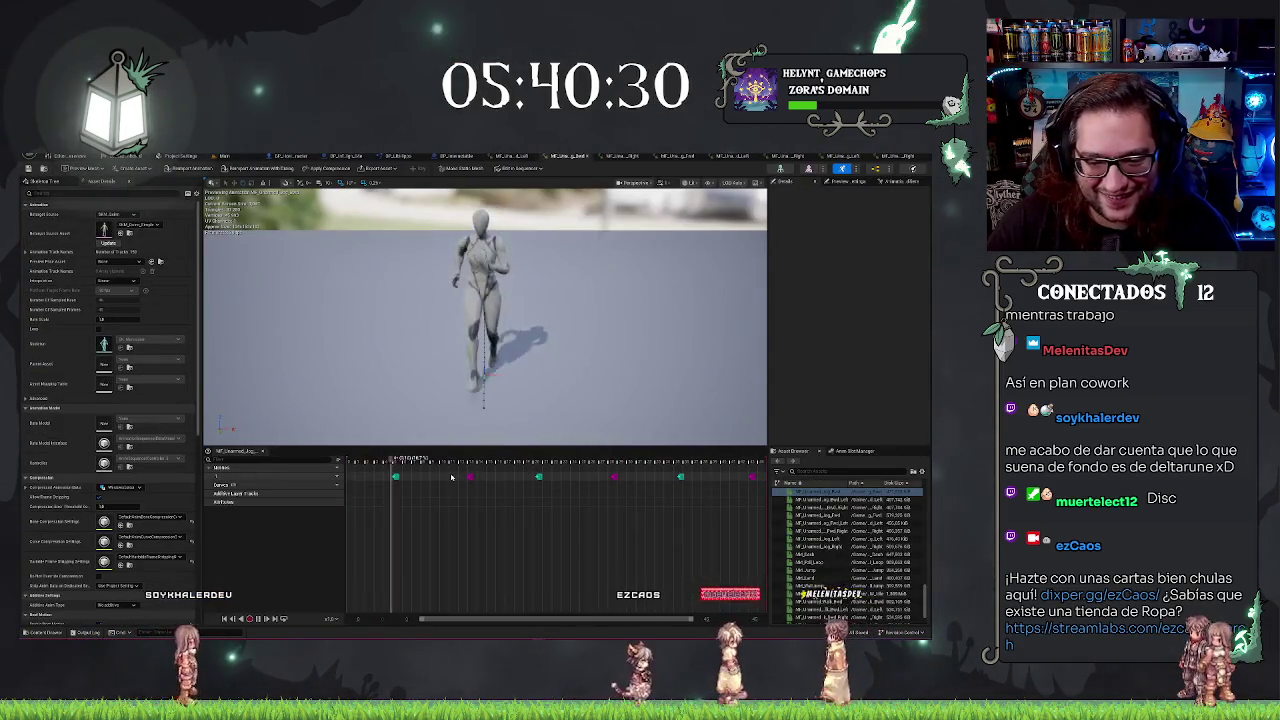
# Add a notify track and place the footstep notify at the first foot contact
pyautogui.click(337, 469)
pyautogui.click(358, 478)
pyautogui.rightClick(383, 486)
pyautogui.moveTo(404, 499)
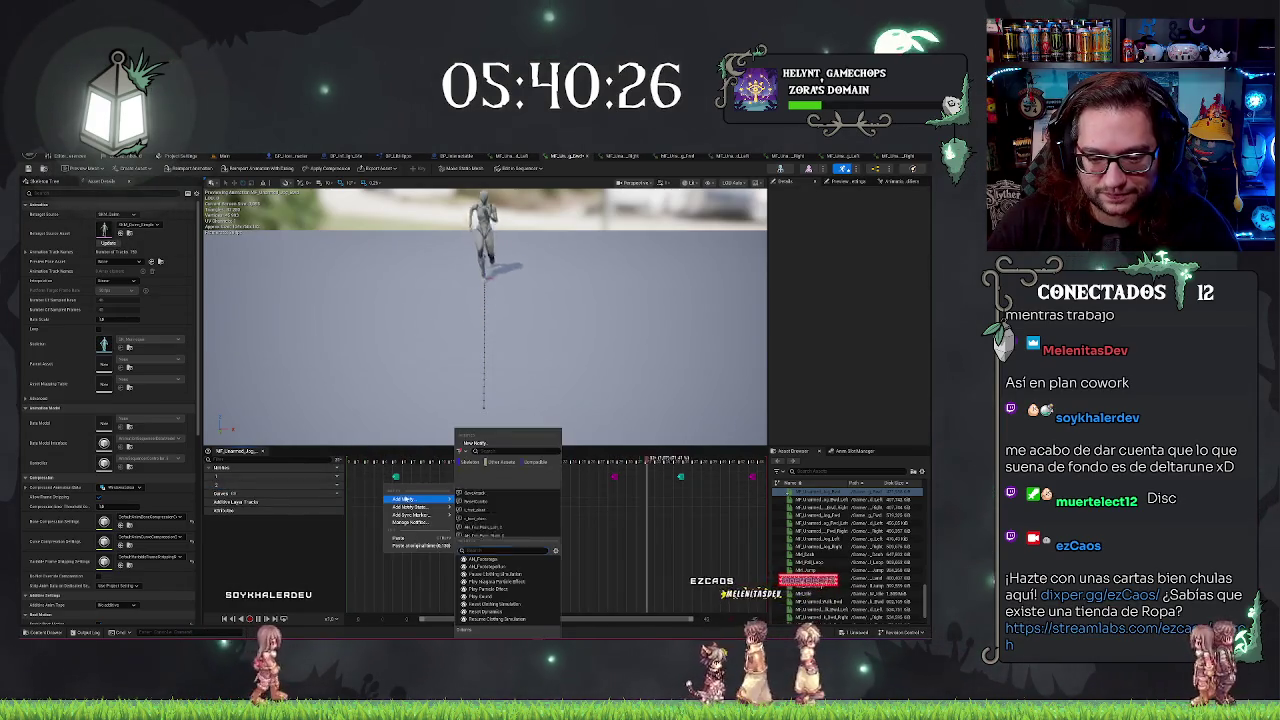
pyautogui.click(501, 565)
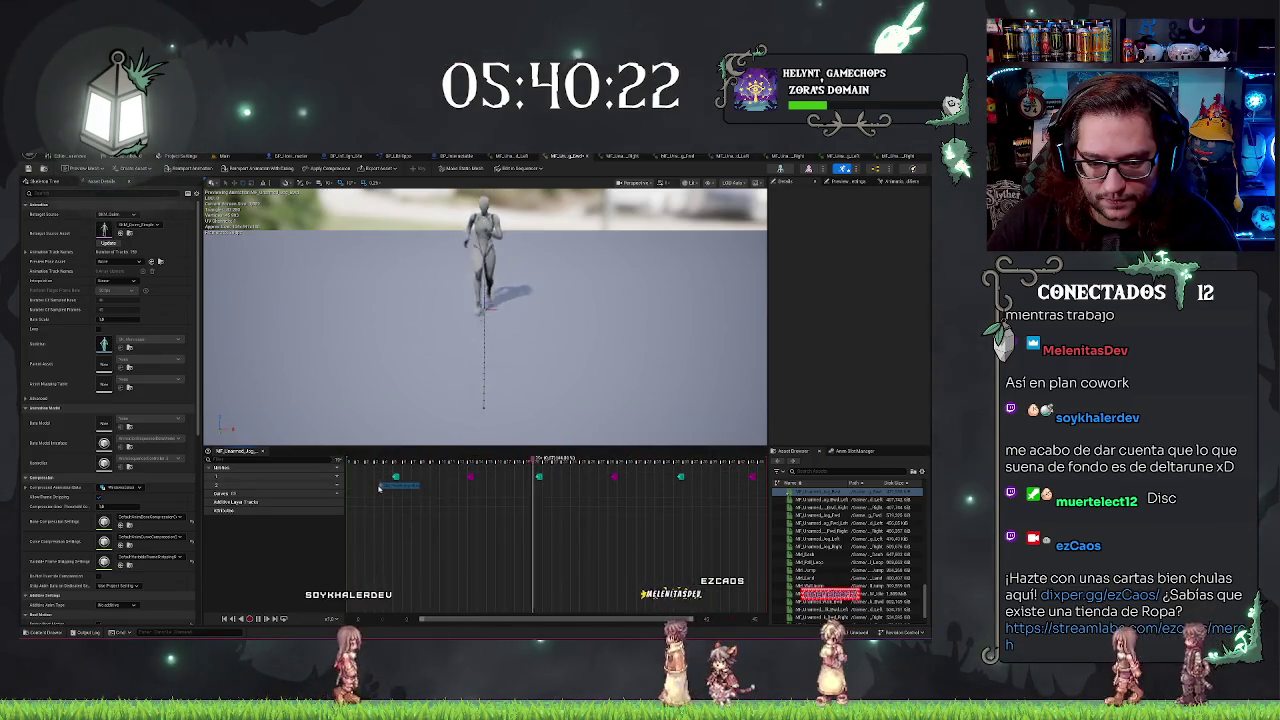
# Copy the footstep notify and paste it onto the next three foot contacts
pyautogui.click(398, 486)
pyautogui.hotkey('ctrl', 'c')
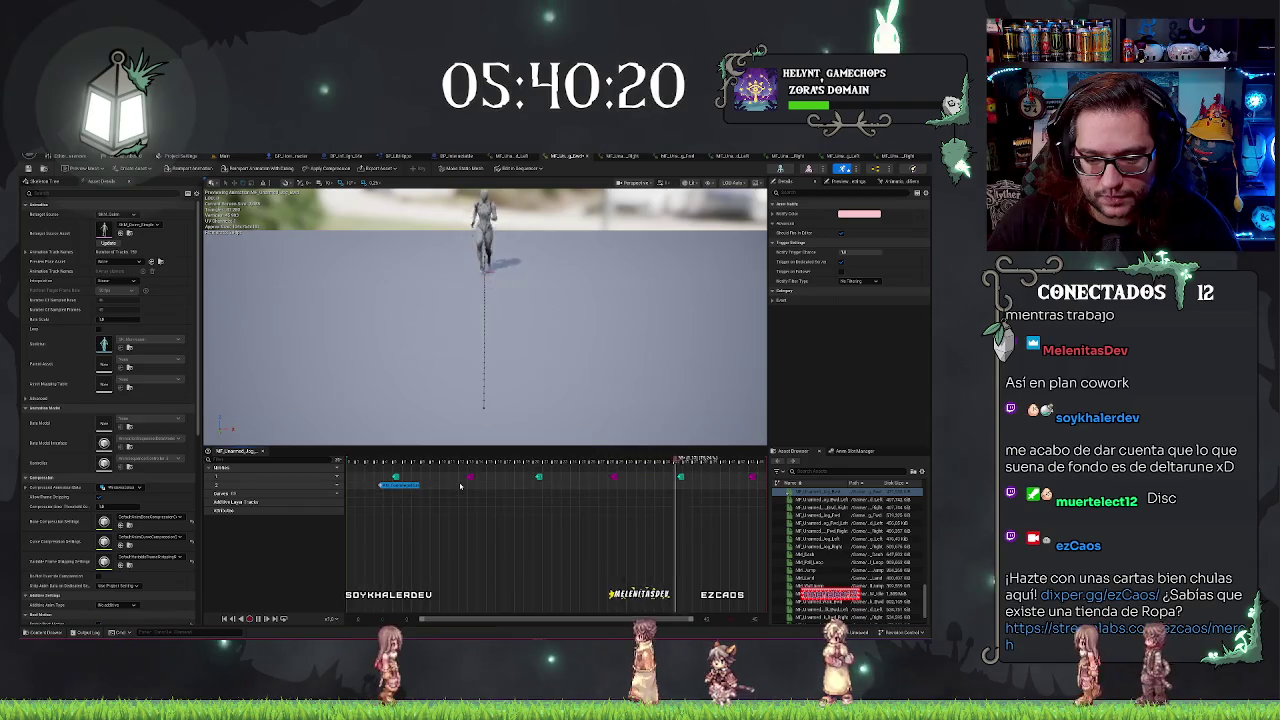
pyautogui.hotkey('ctrl', 'v')
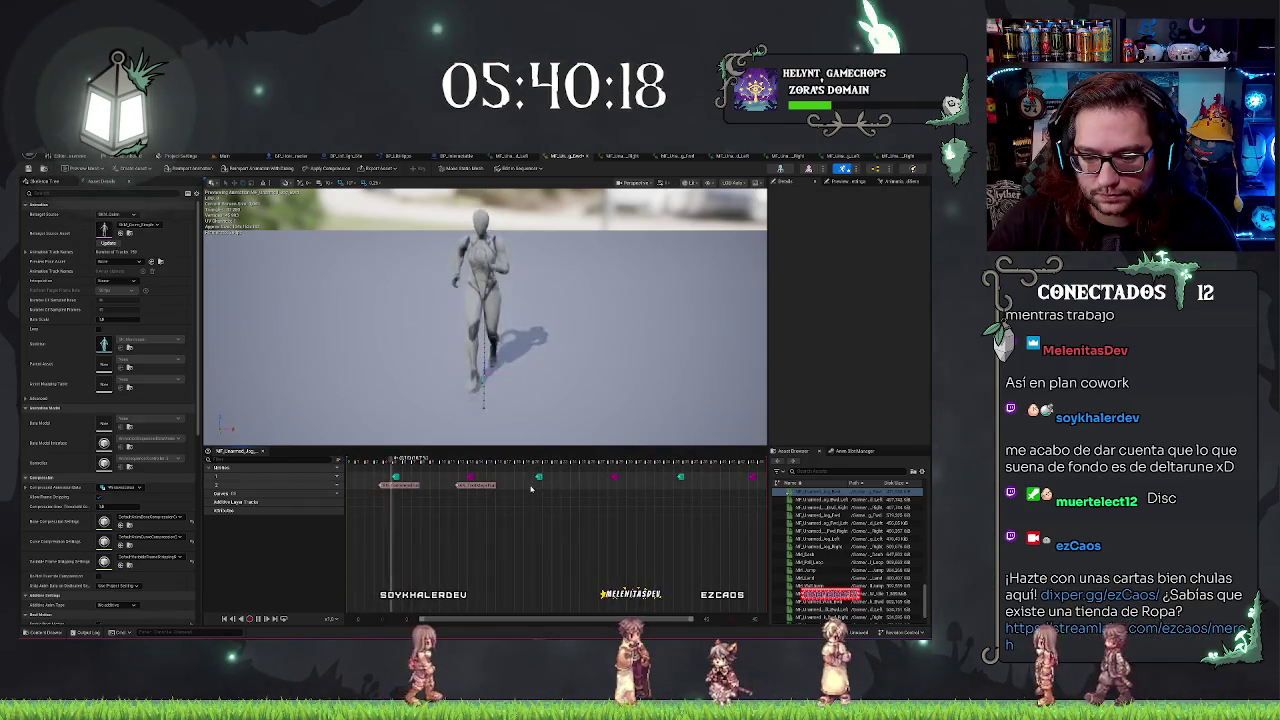
pyautogui.hotkey('ctrl', 'v')
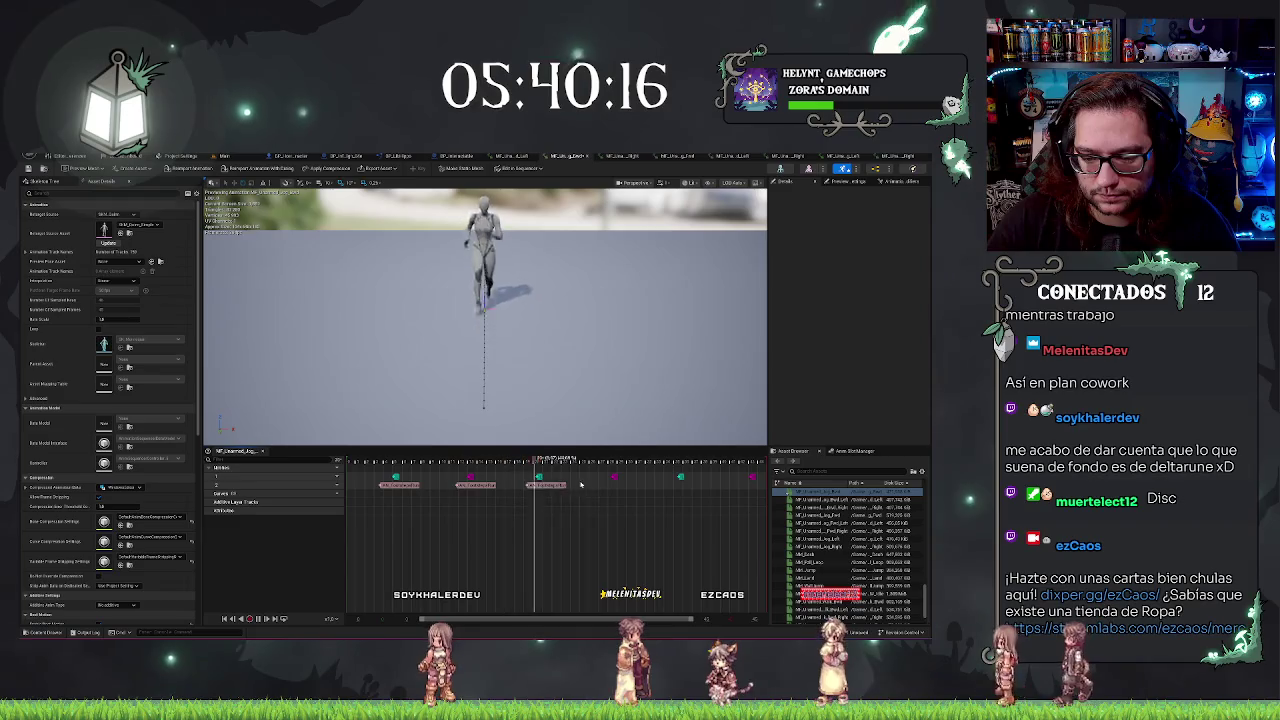
pyautogui.hotkey('ctrl', 'v')
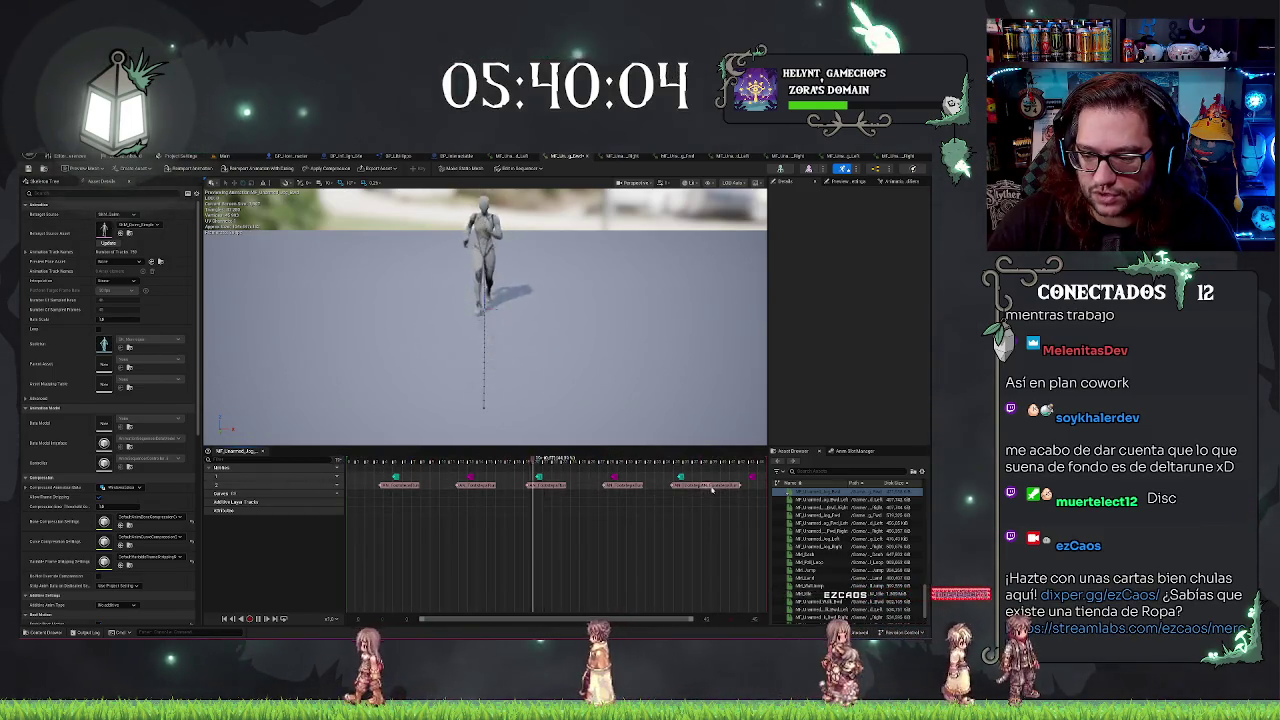
pyautogui.click(710, 487)
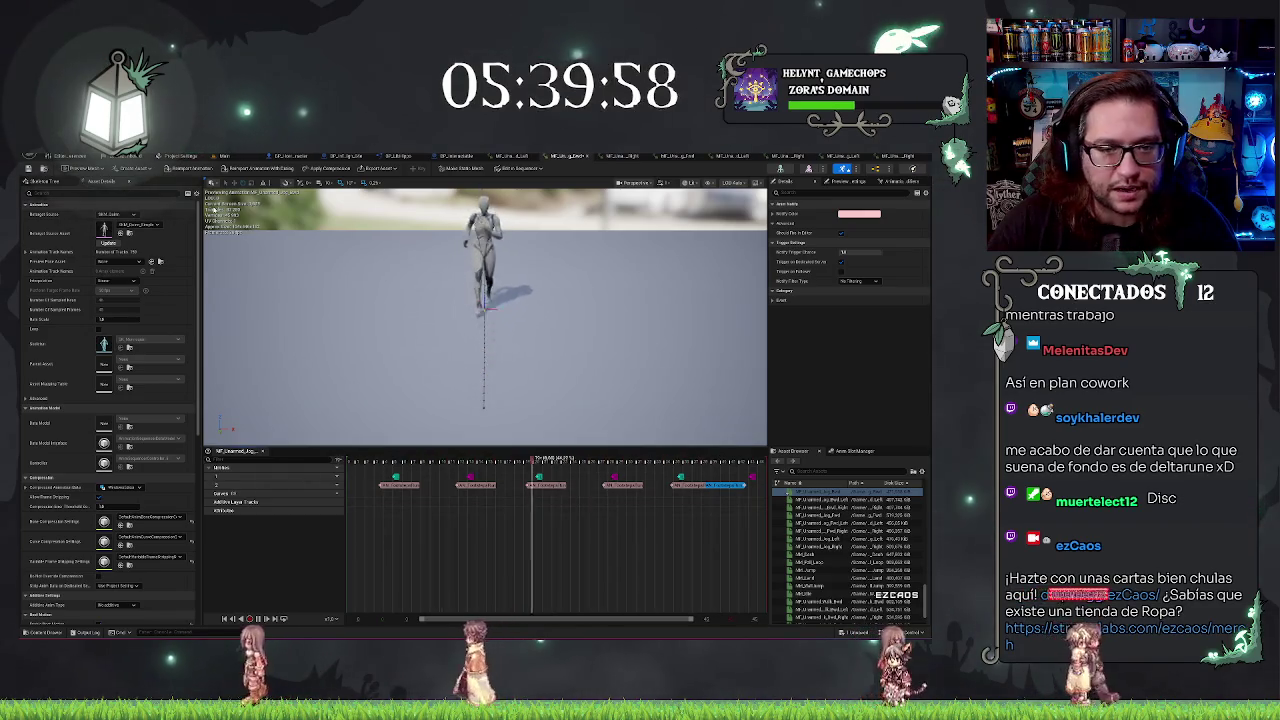
pyautogui.click(570, 158)
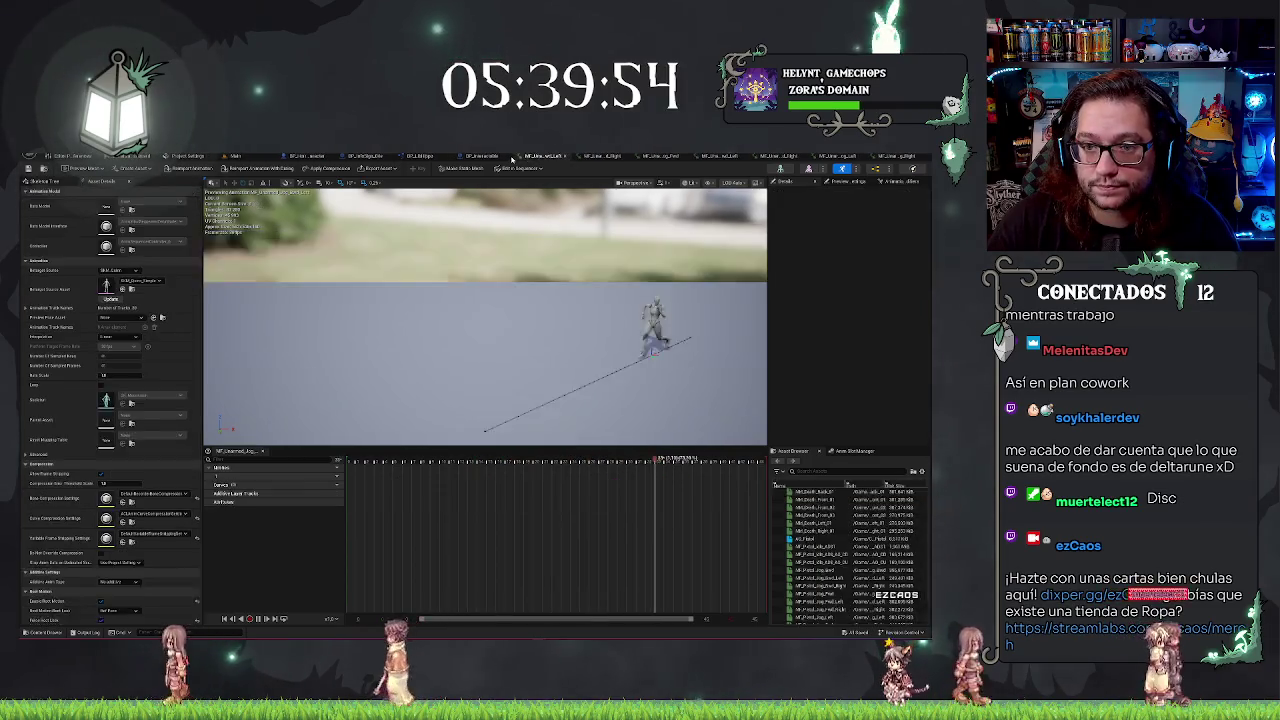
# Add a new notify track to this Jog animation
pyautogui.click(337, 468)
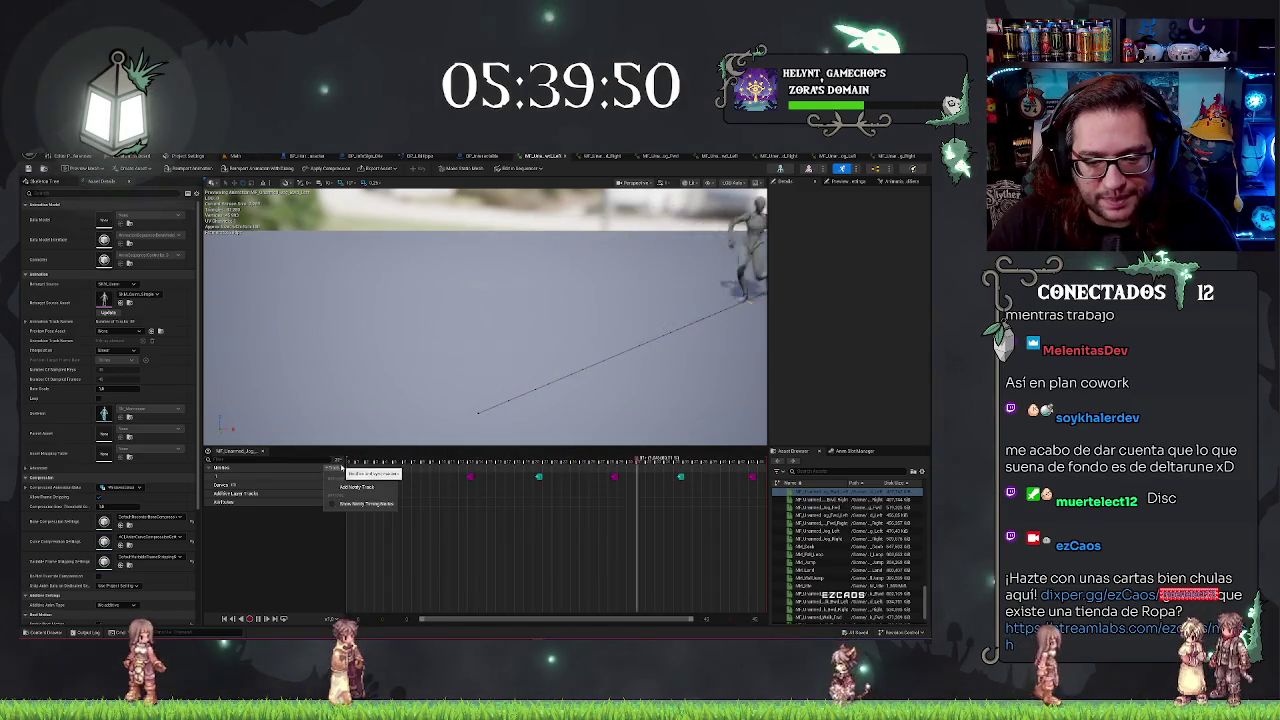
pyautogui.click(357, 486)
pyautogui.rightClick(385, 486)
pyautogui.click(381, 484)
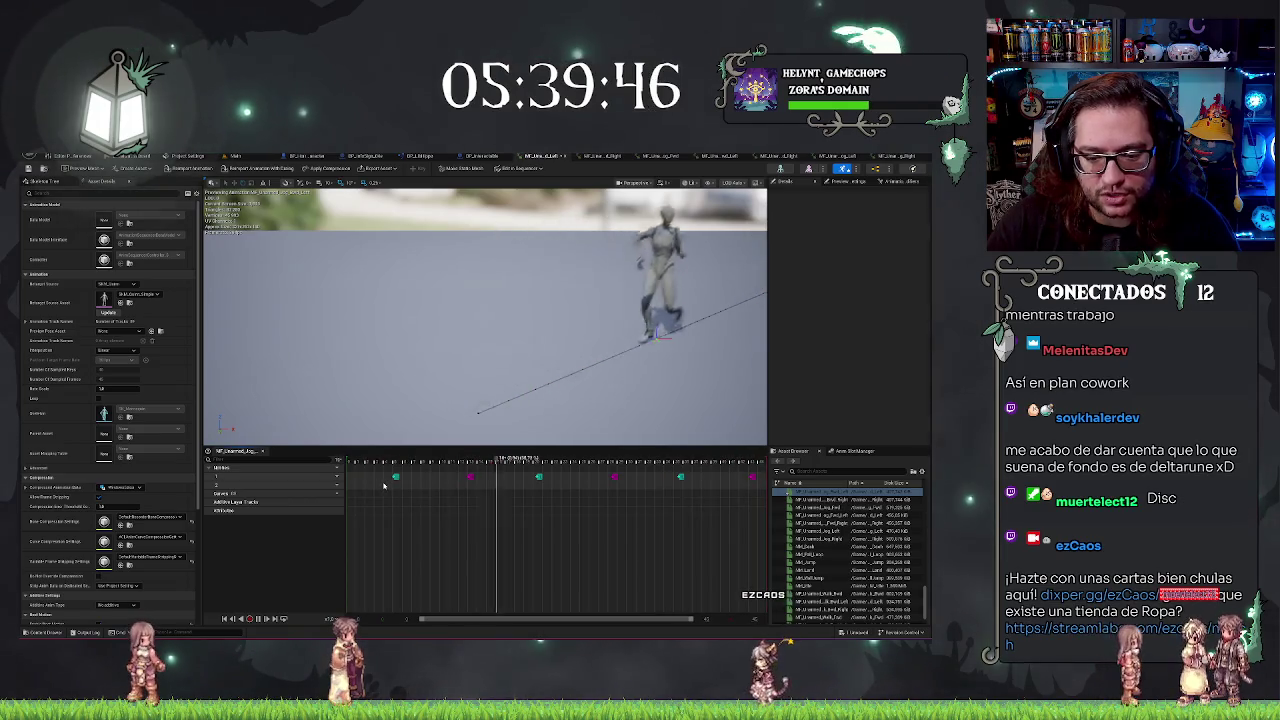
# Fill the track's foot-contact markers with footstep notifies, five in total
pyautogui.click(459, 486)
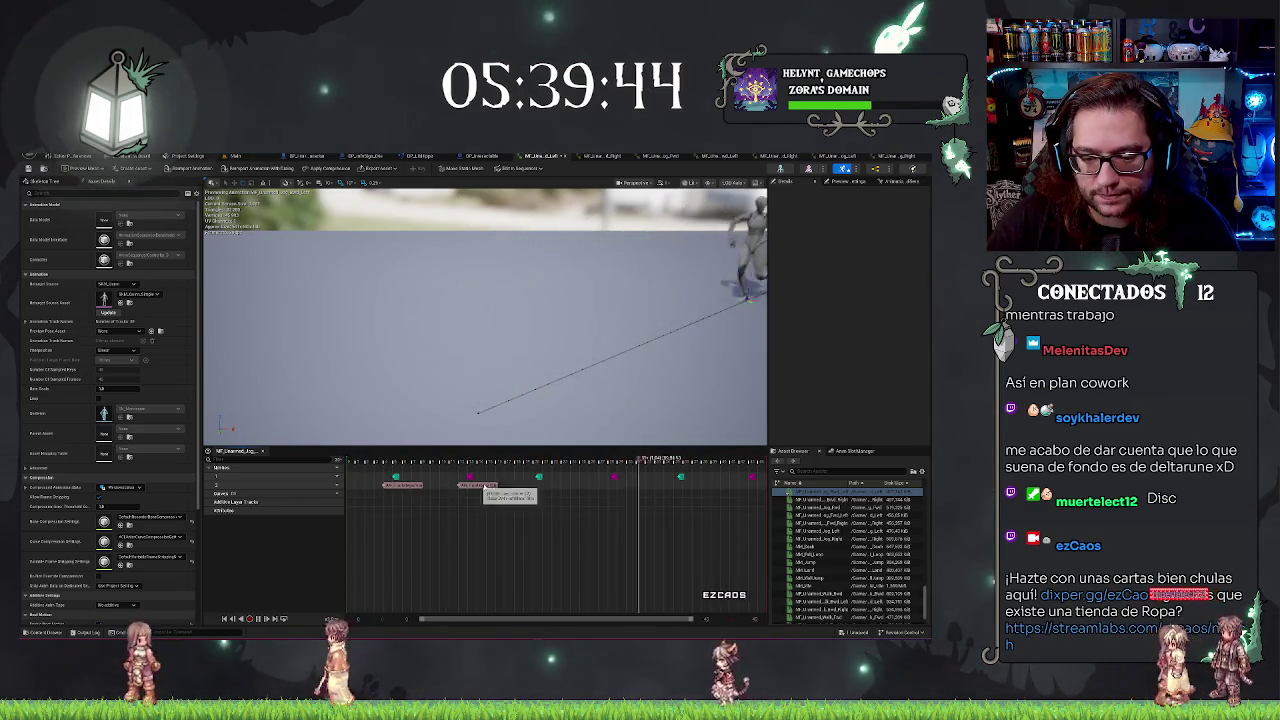
pyautogui.click(530, 489)
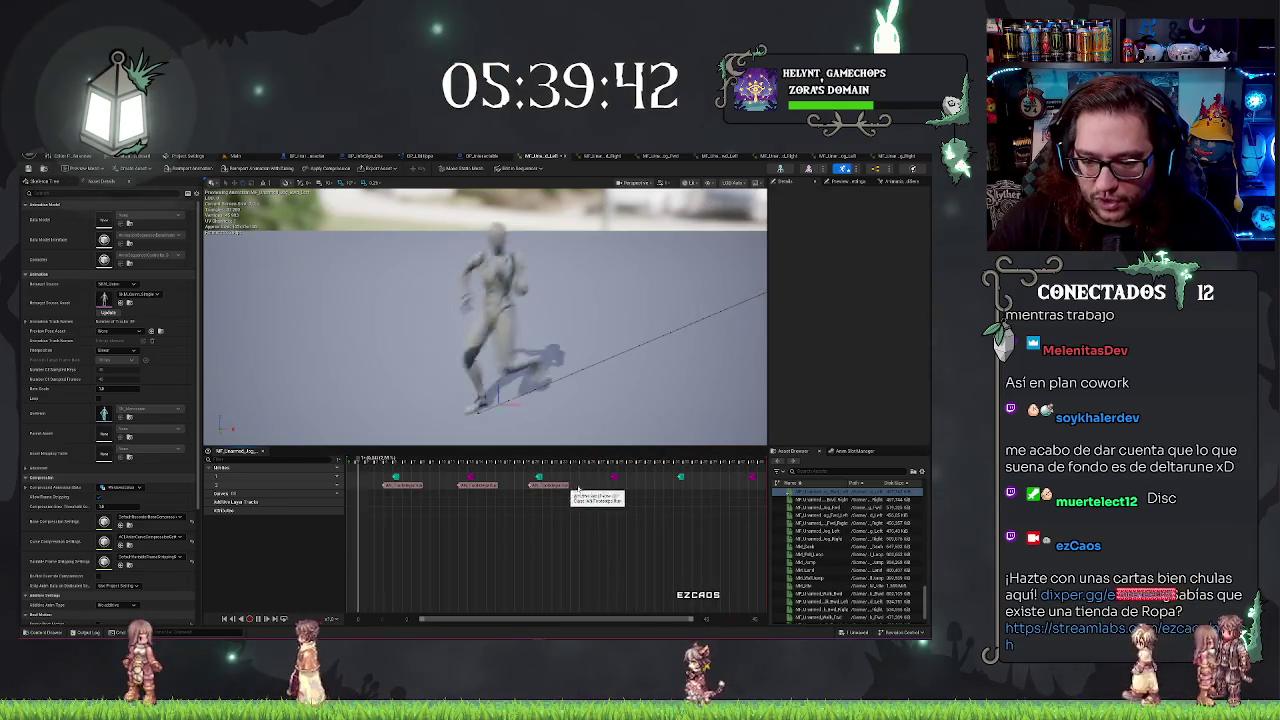
pyautogui.click(602, 489)
pyautogui.click(673, 487)
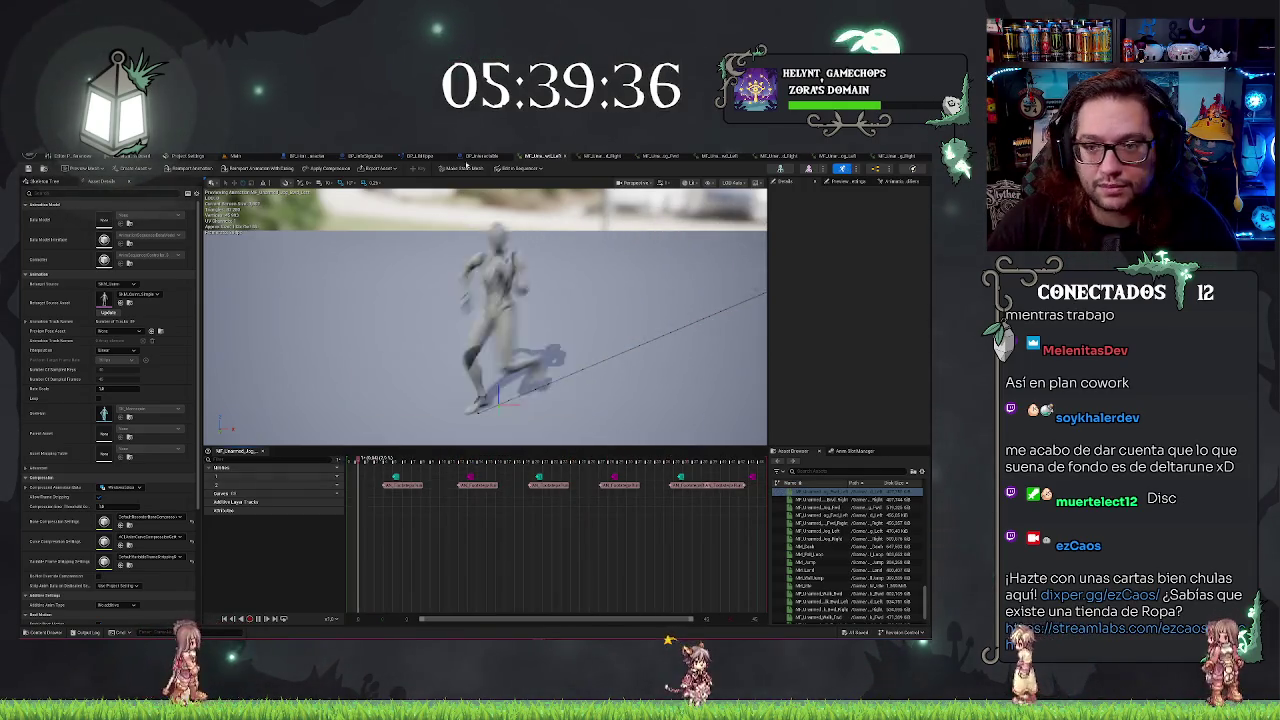
pyautogui.click(485, 156)
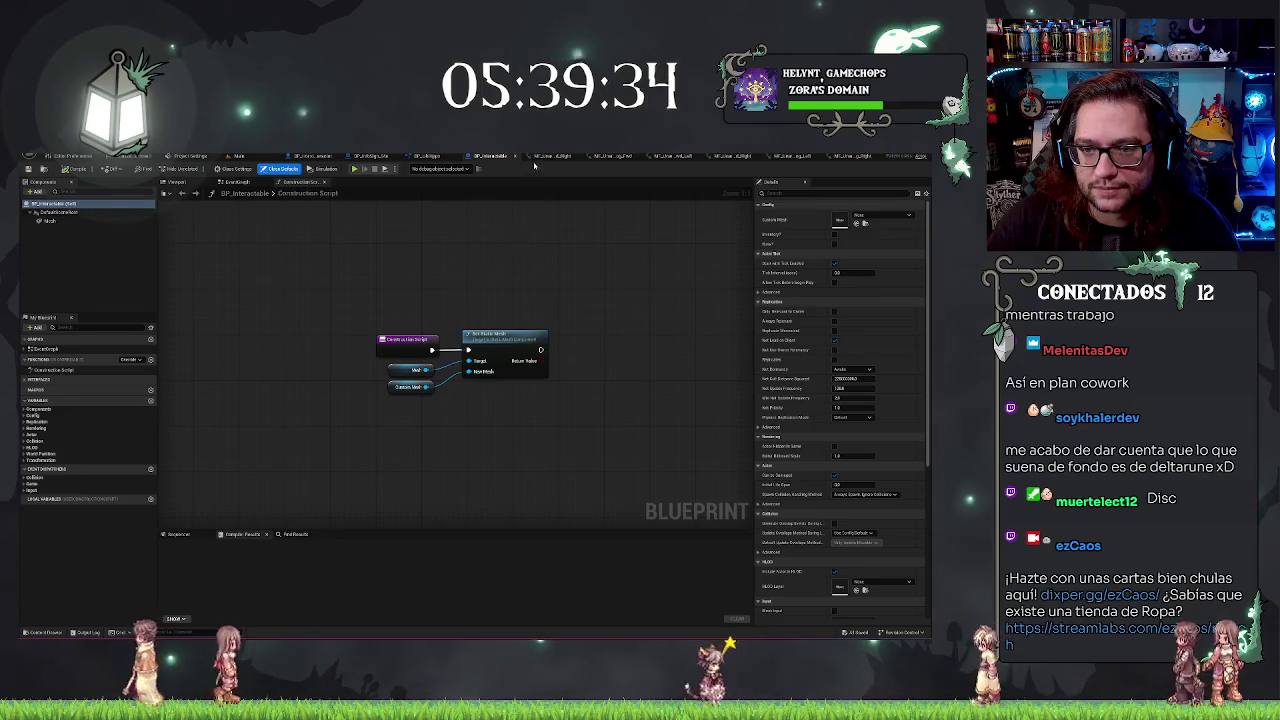
# On the third Jog animation, add a notify track and paste footstep notifies at every foot marker
pyautogui.click(552, 156)
pyautogui.click(338, 470)
pyautogui.click(380, 487)
pyautogui.hotkey('ctrl', 'v')
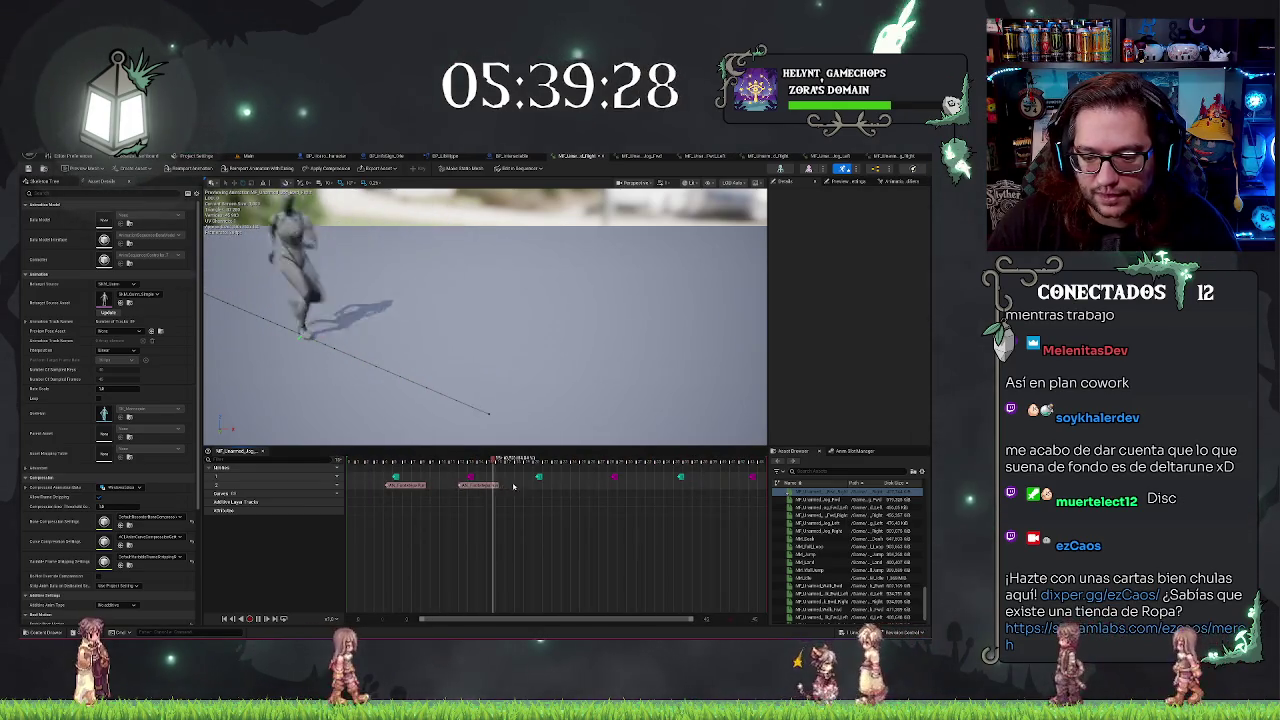
pyautogui.hotkey('ctrl', 'v')
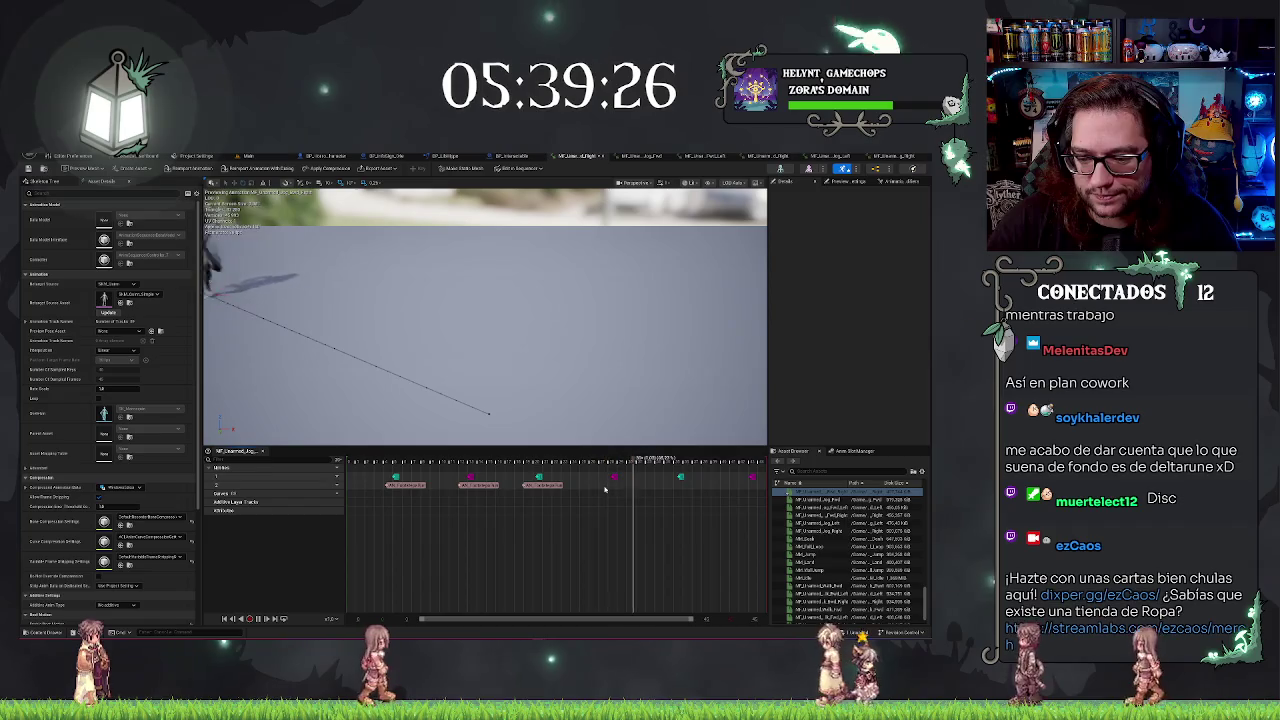
pyautogui.hotkey('ctrl', 'v')
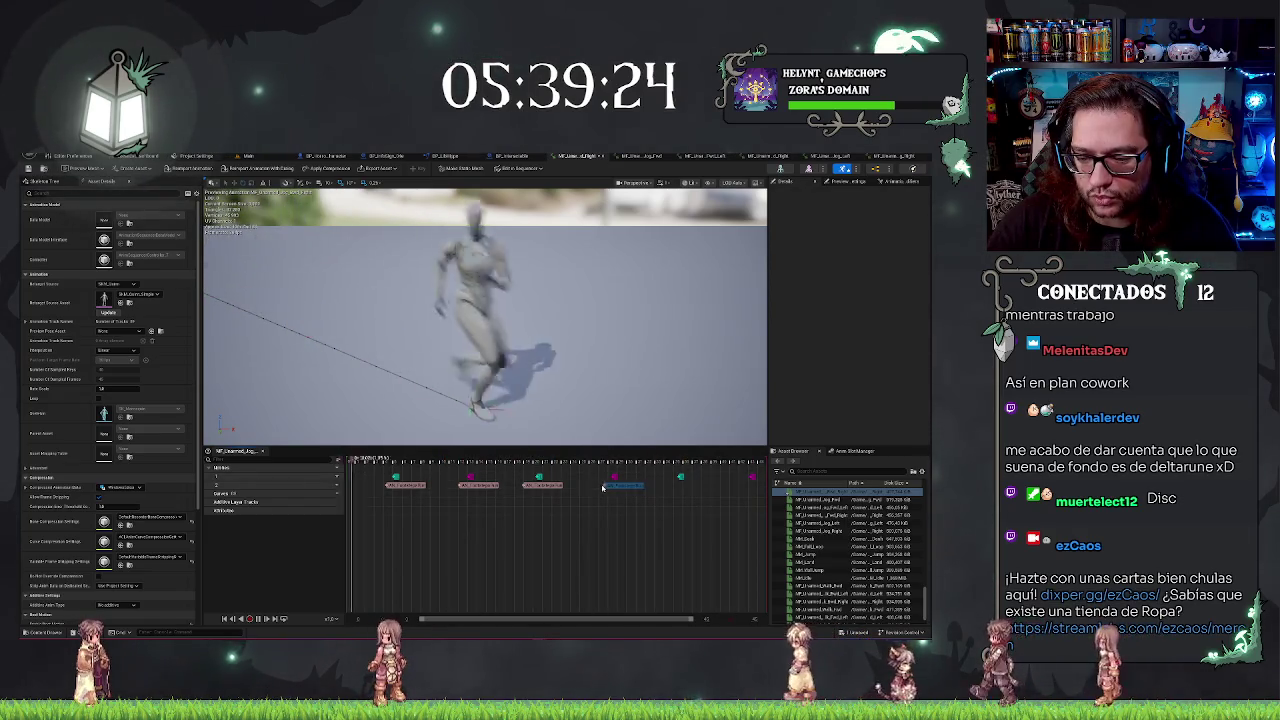
pyautogui.hotkey('ctrl', 'v')
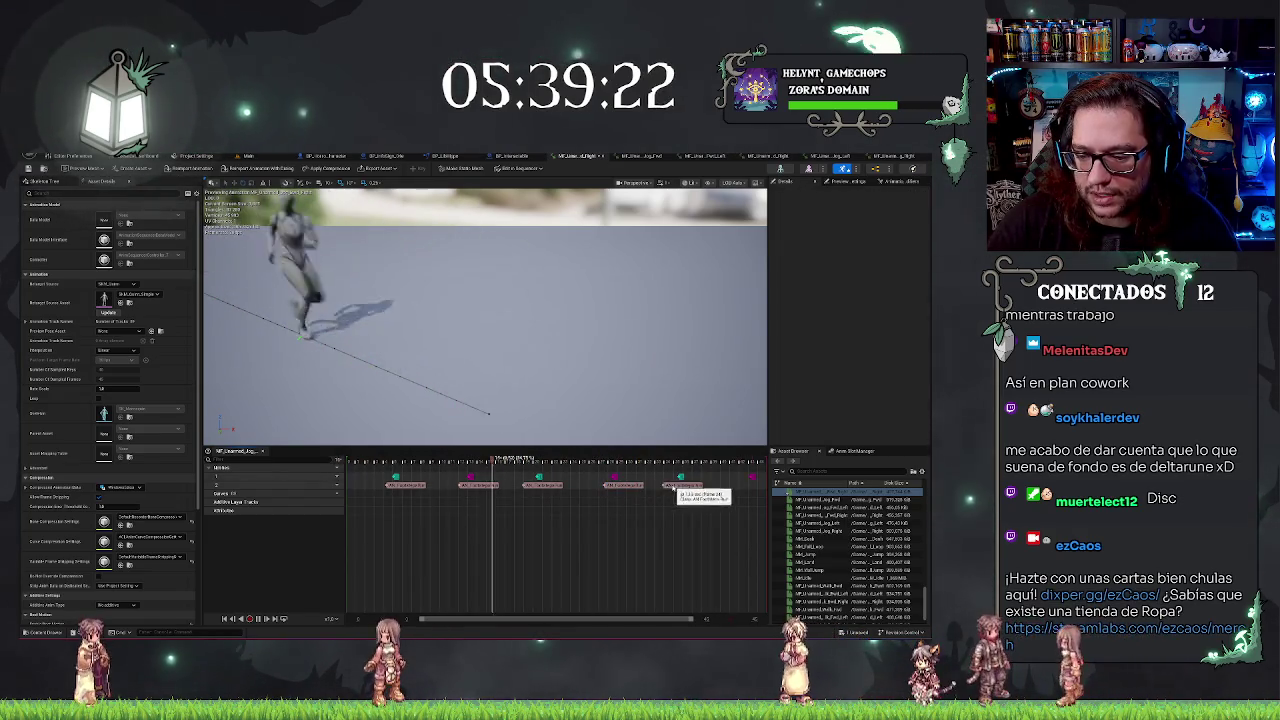
pyautogui.click(740, 486)
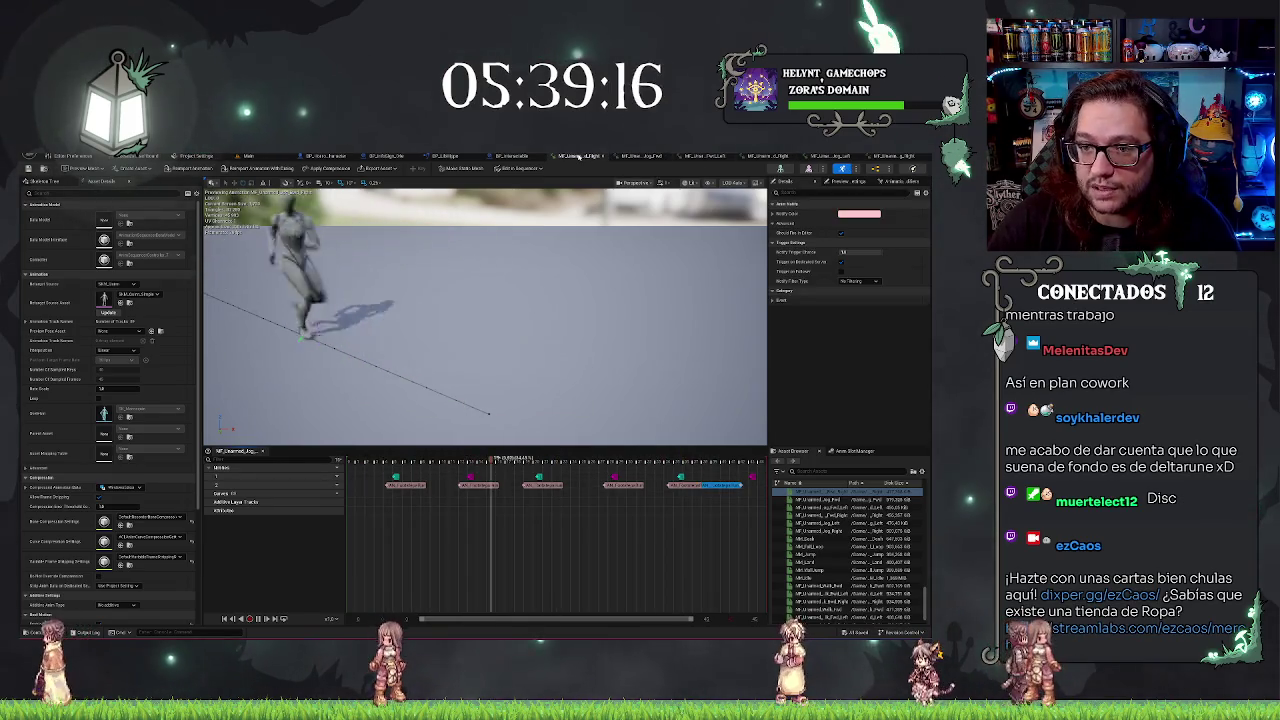
pyautogui.click(511, 155)
pyautogui.click(578, 156)
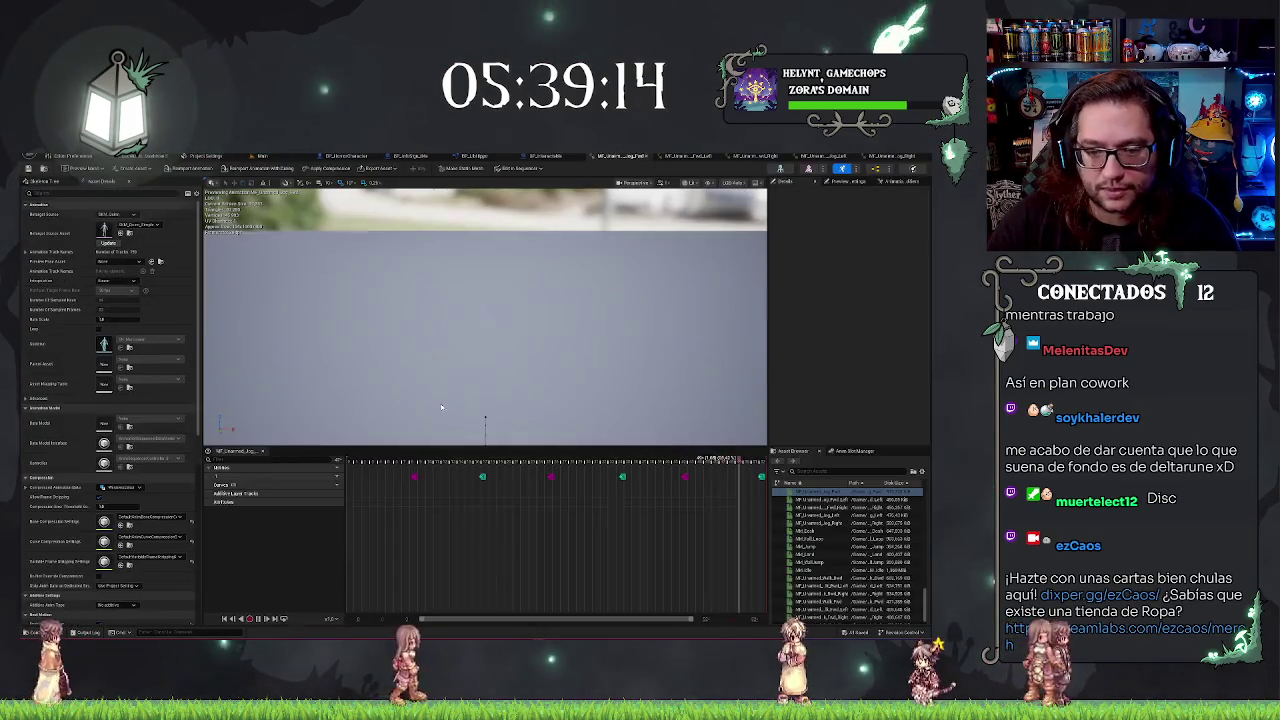
# Add a notify track and paste footstep notifies onto each foot marker, nudging the second into place
pyautogui.click(328, 468)
pyautogui.click(365, 480)
pyautogui.hotkey('ctrl', 'v')
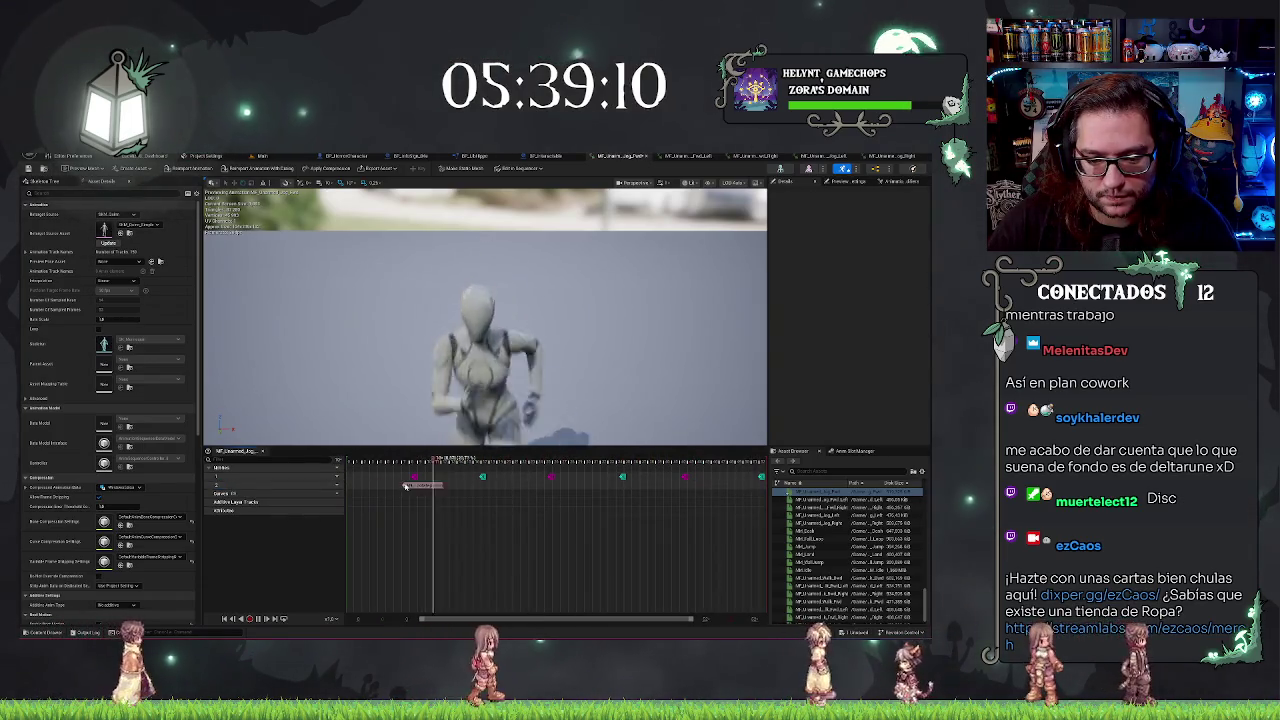
pyautogui.hotkey('ctrl', 'v')
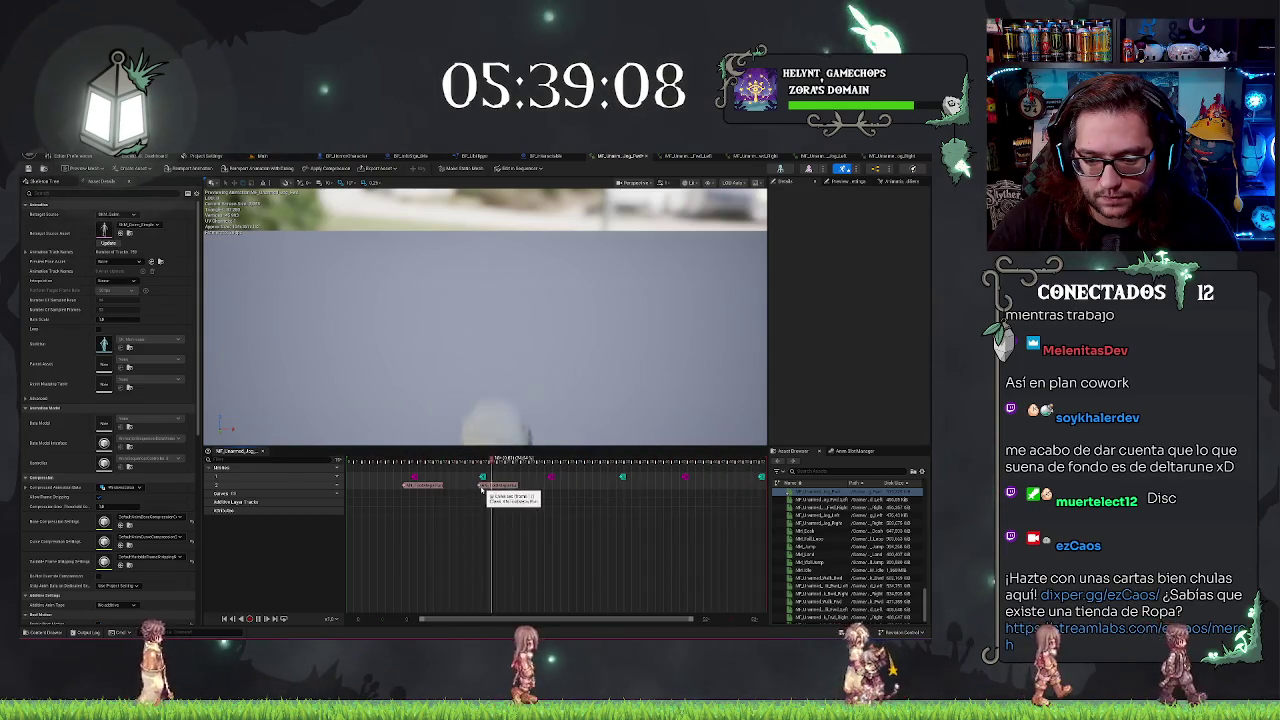
pyautogui.moveTo(479, 487); pyautogui.dragTo(472, 488)
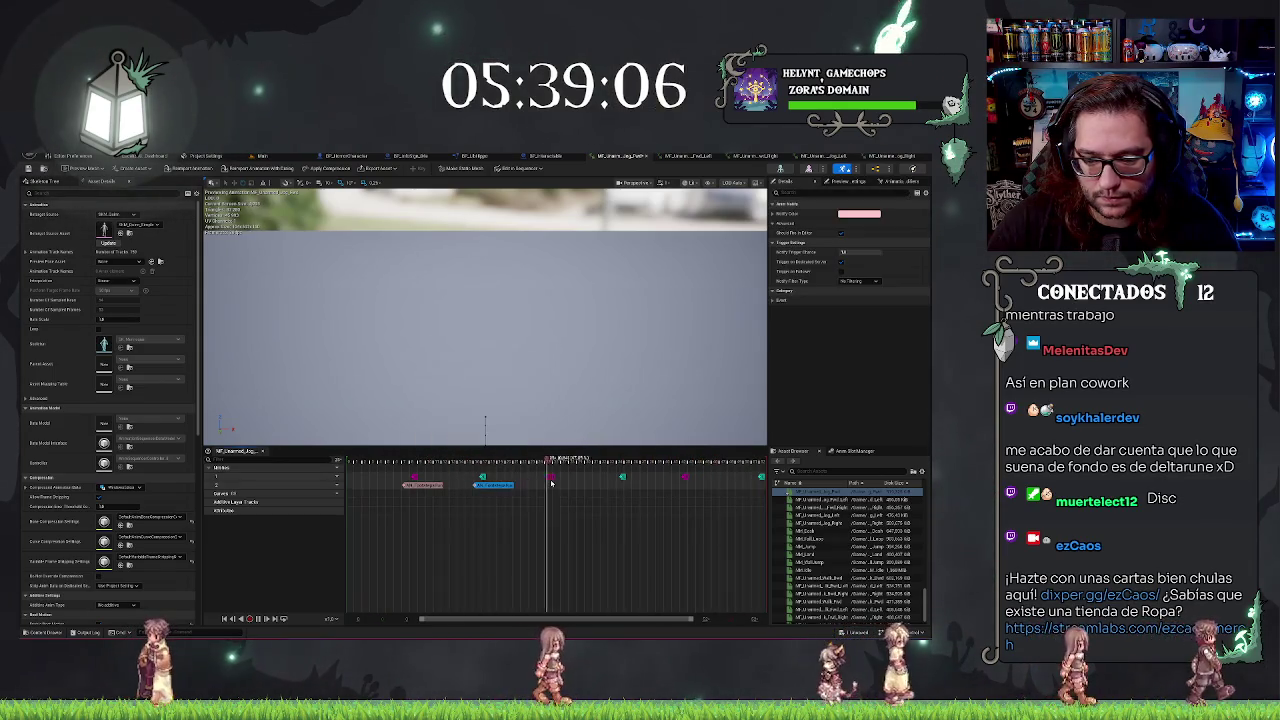
pyautogui.hotkey('ctrl', 'v')
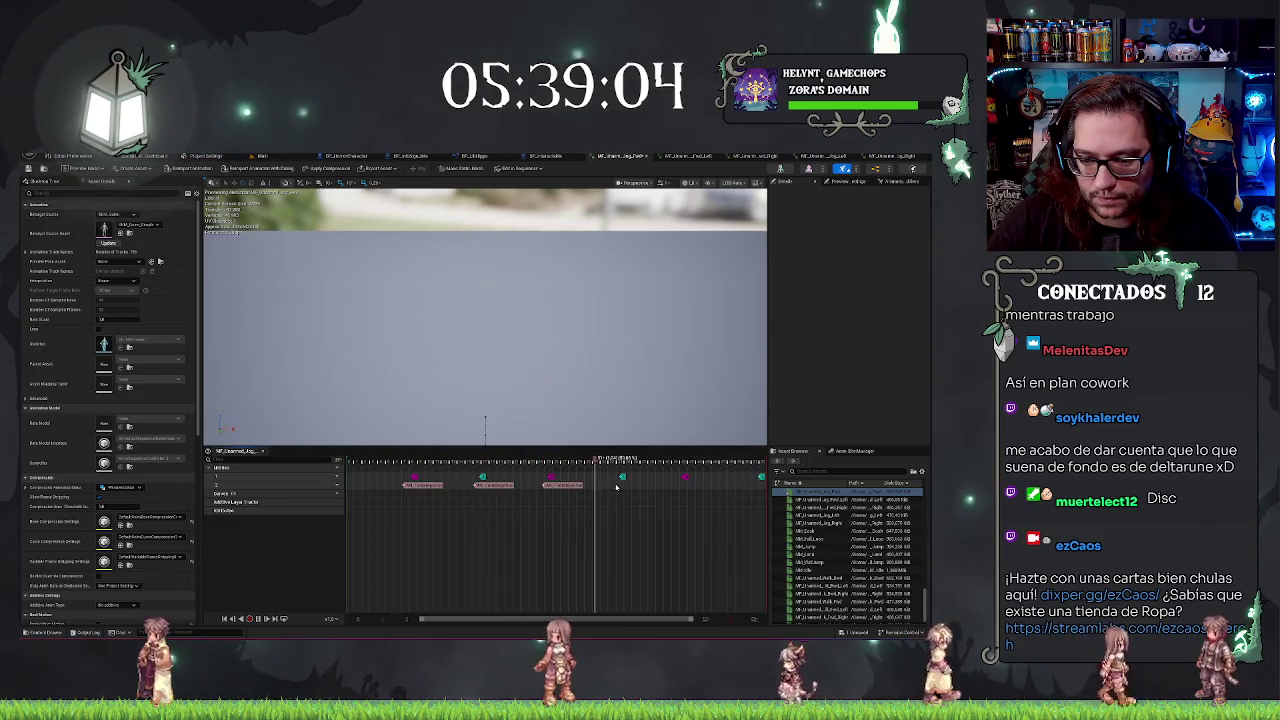
pyautogui.hotkey('ctrl', 'v')
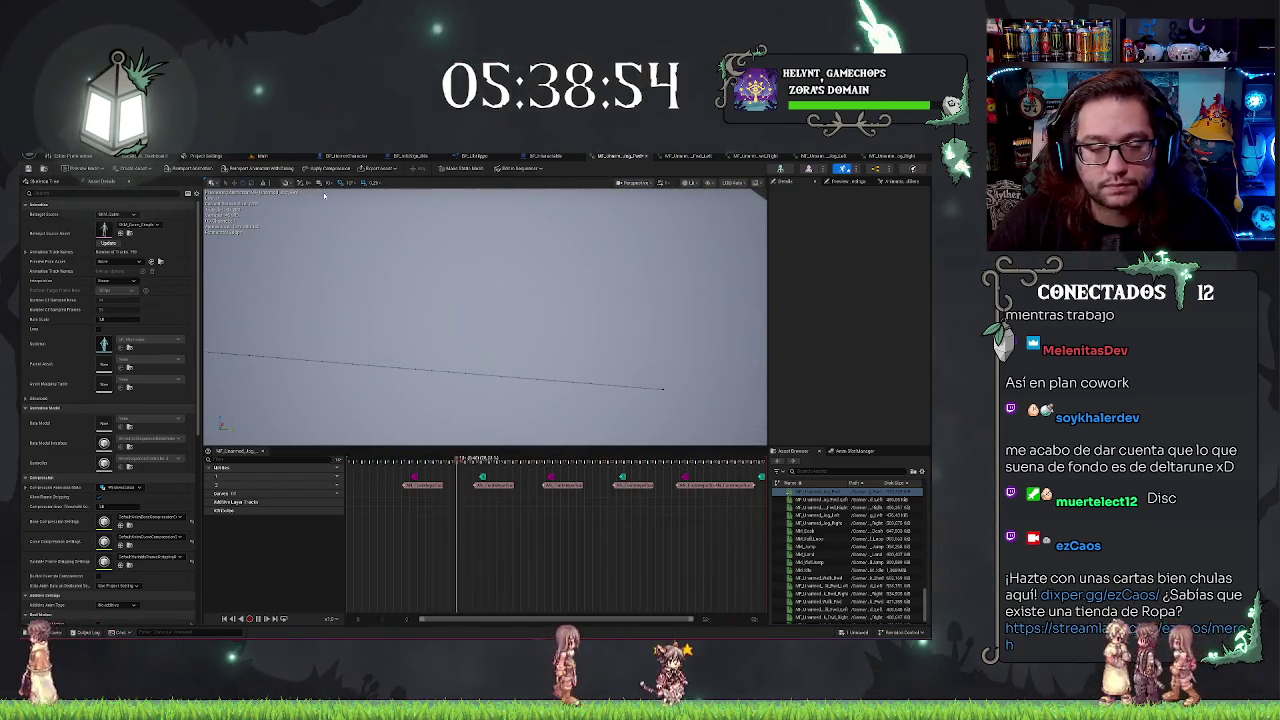
pyautogui.click(548, 156)
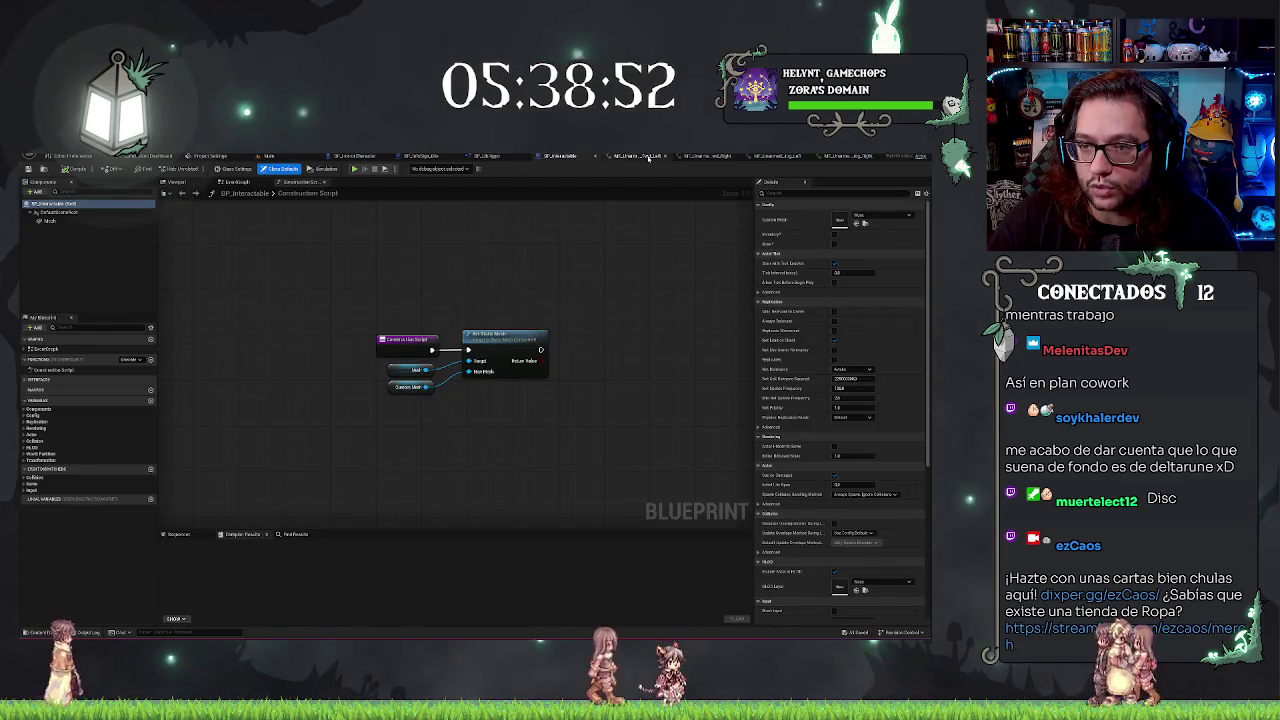
# Go back to the Jog animation and select its last footstep notify to show its Details
pyautogui.click(648, 157)
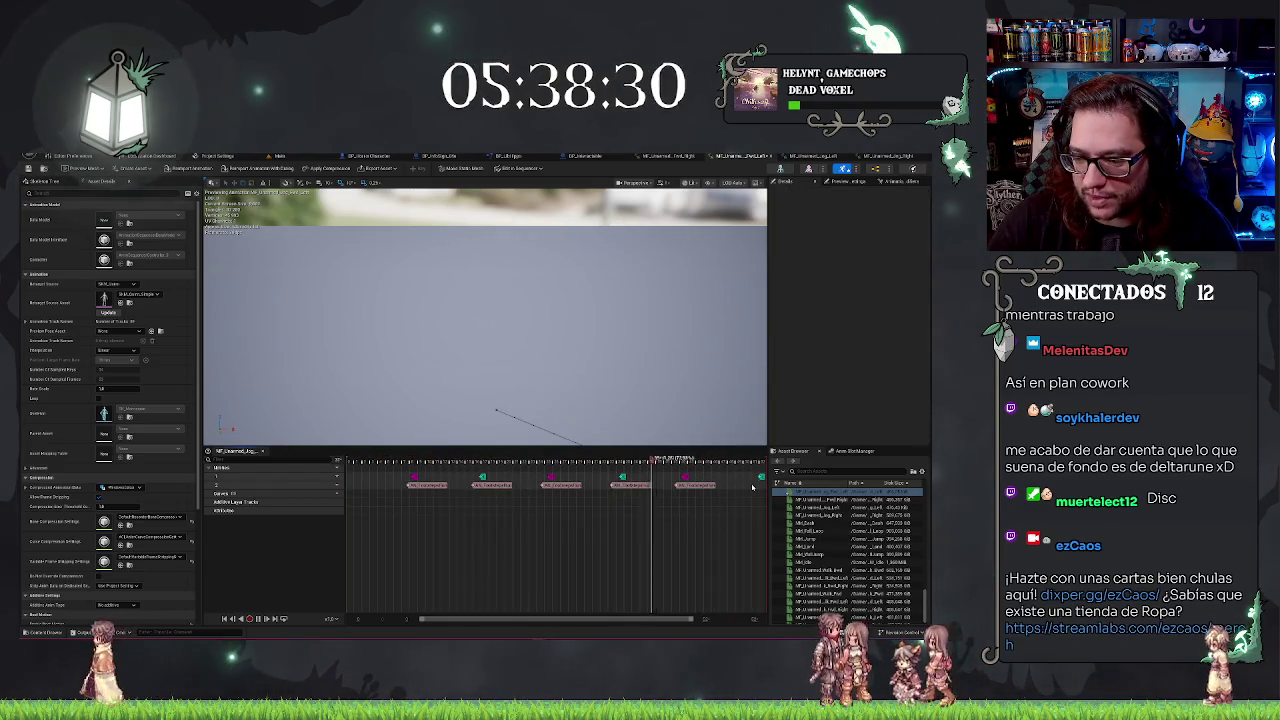
pyautogui.click(752, 486)
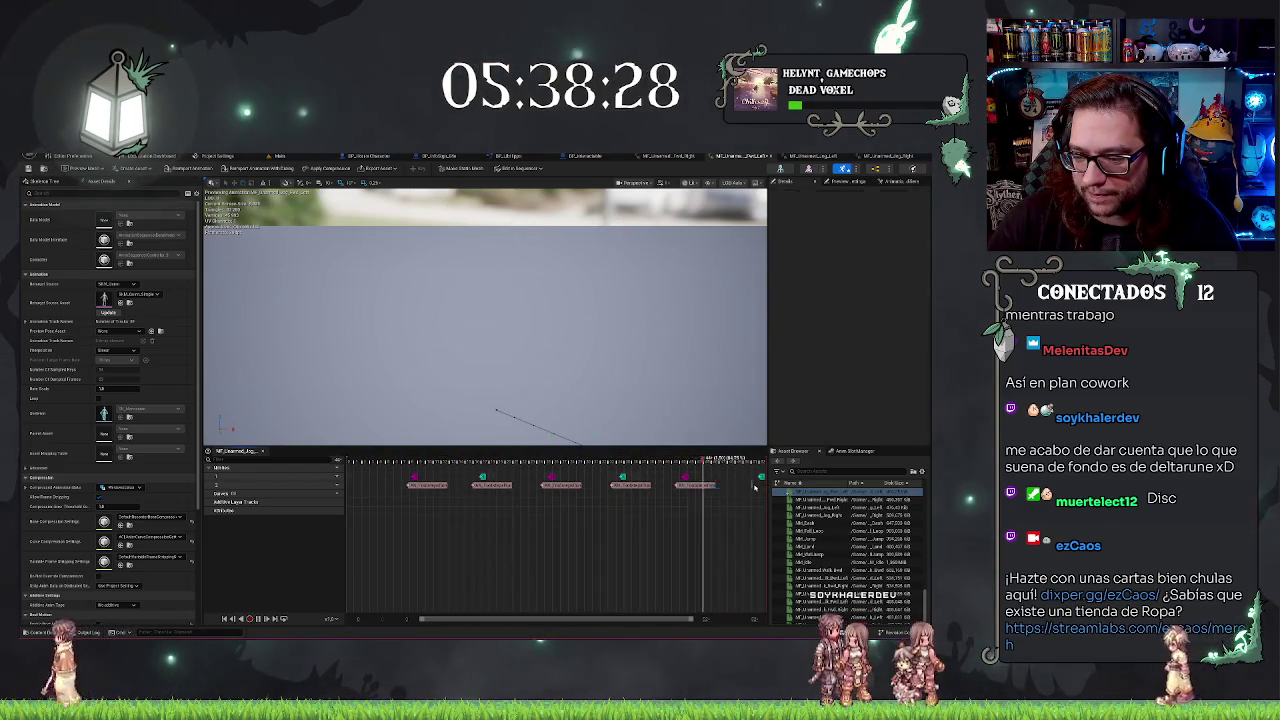
# Check the last notify's properties, then switch to the next Jog animation sequence
pyautogui.click(755, 487)
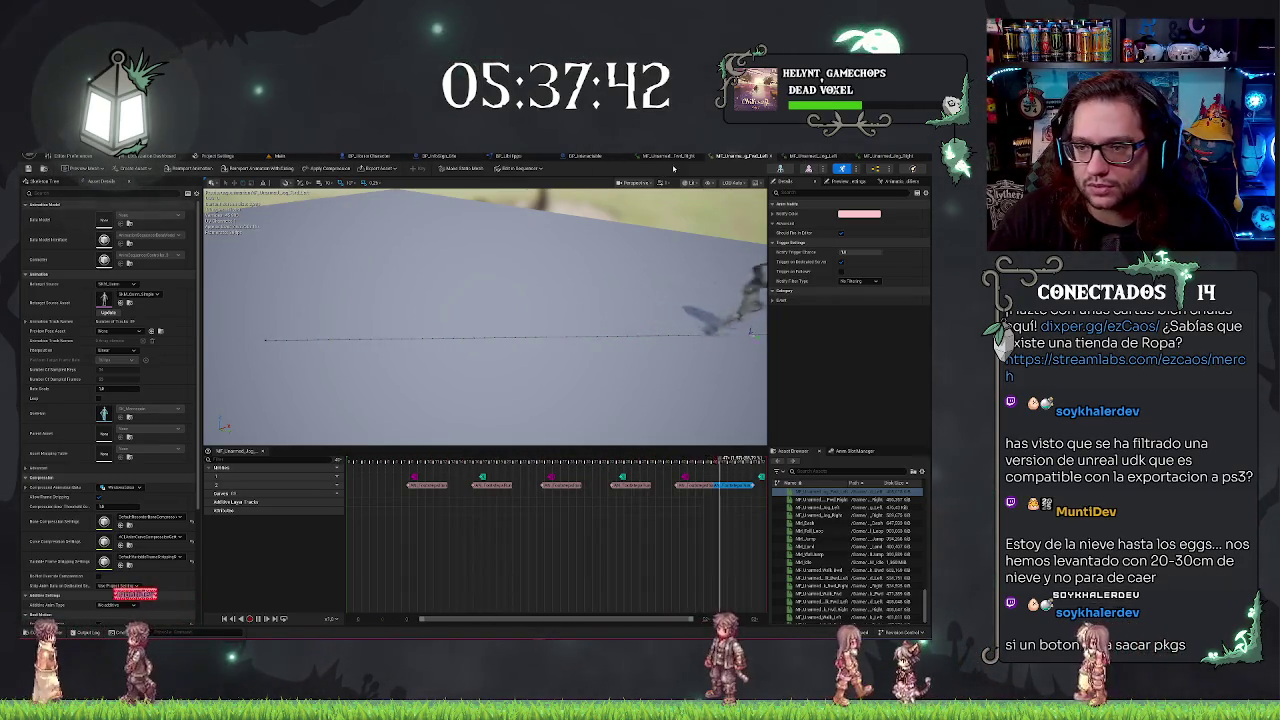
pyautogui.click(740, 158)
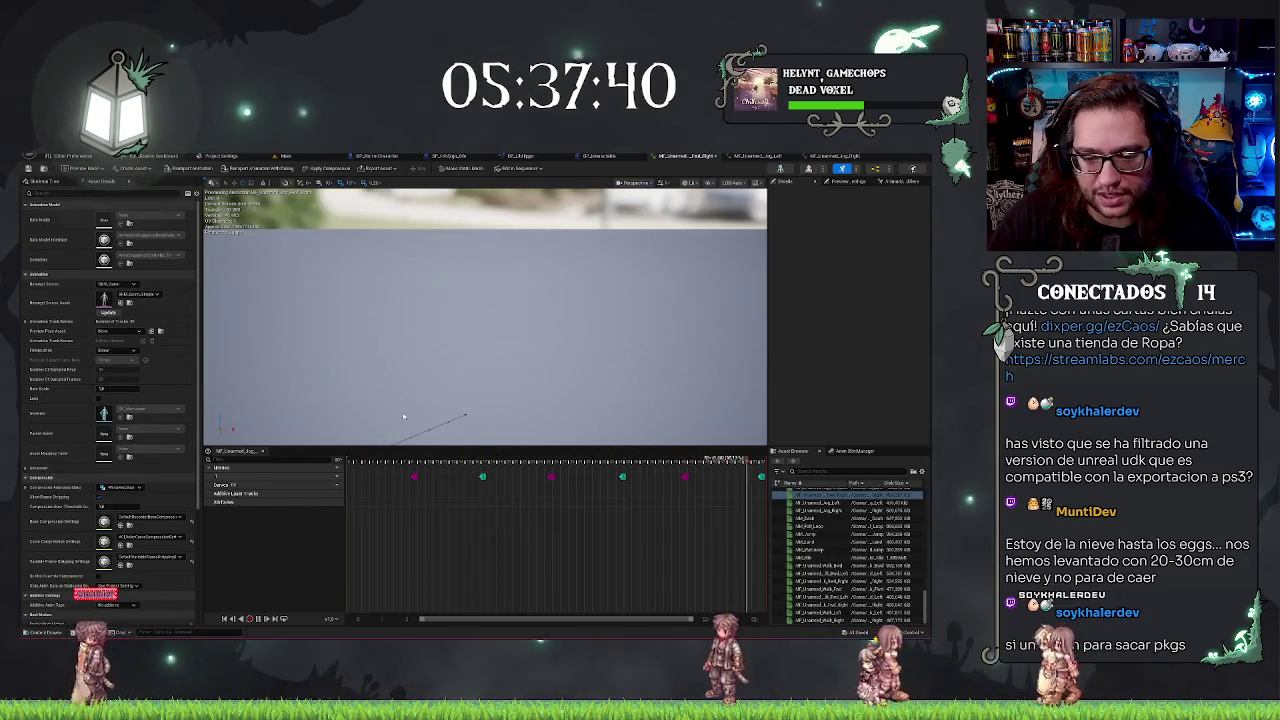
# Add a new notify track and paste the last footstep notify at the remaining marker
pyautogui.click(357, 488)
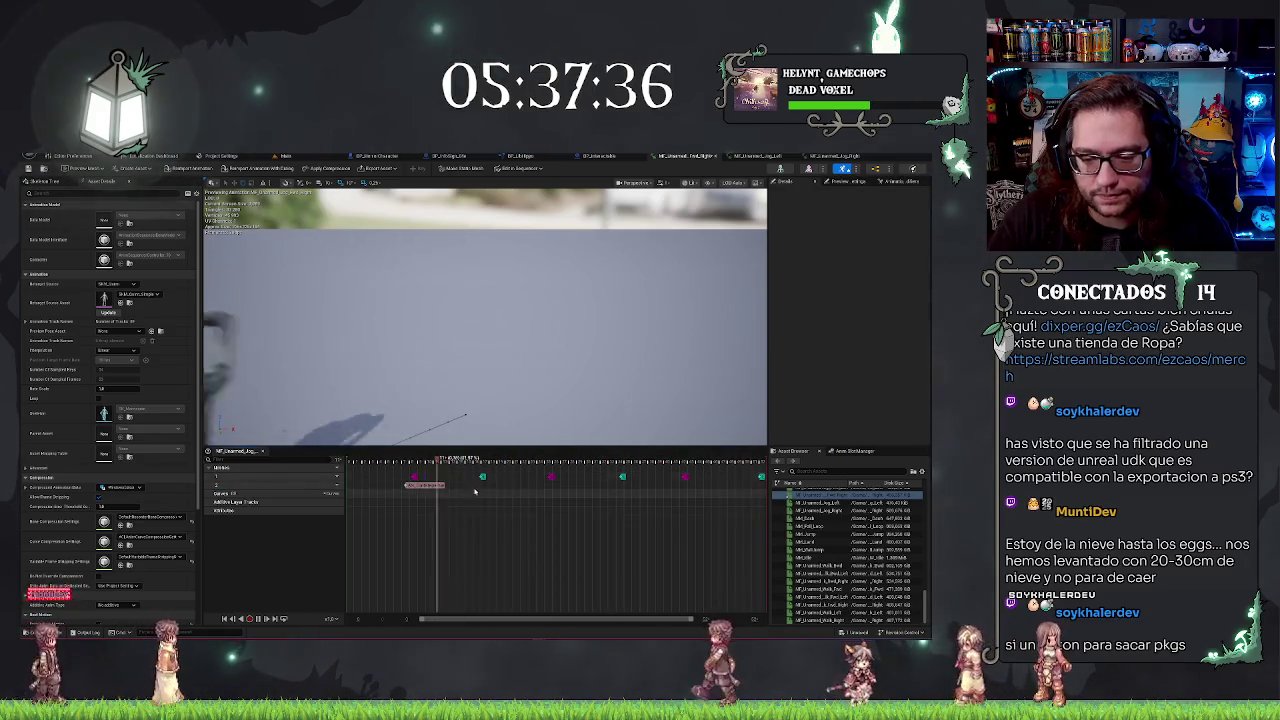
pyautogui.hotkey('ctrl', 'v')
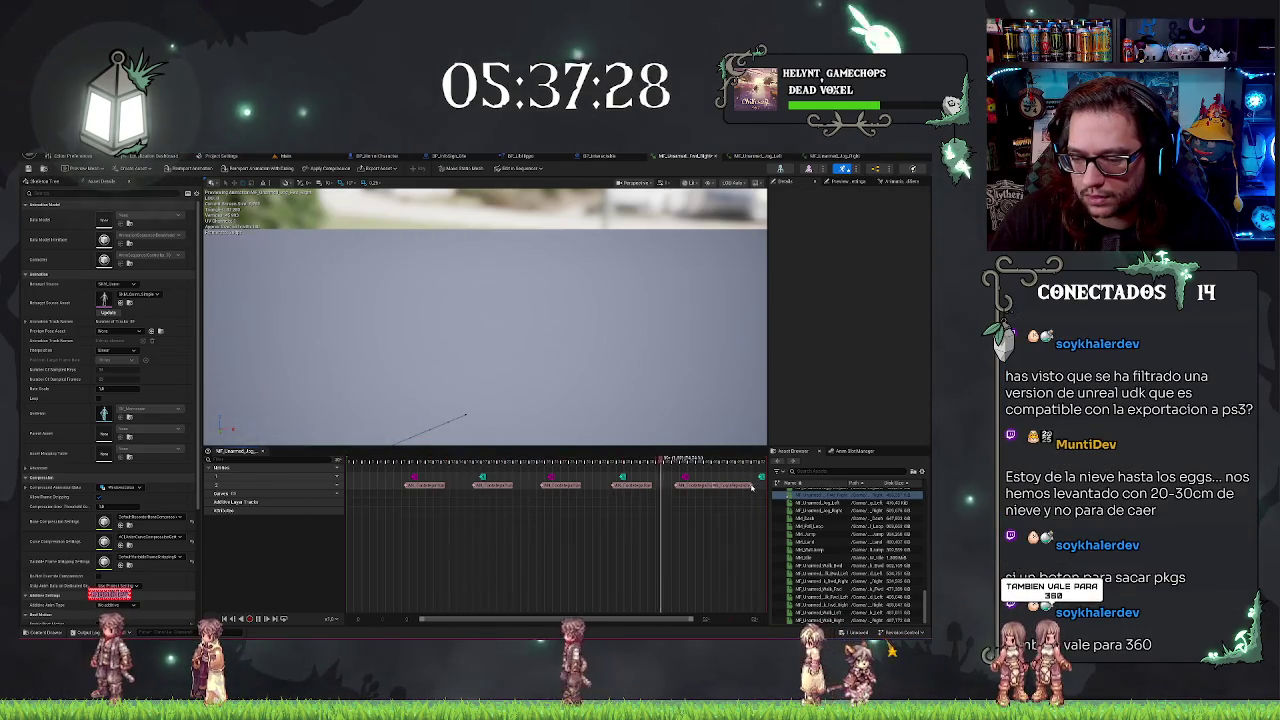
pyautogui.click(600, 156)
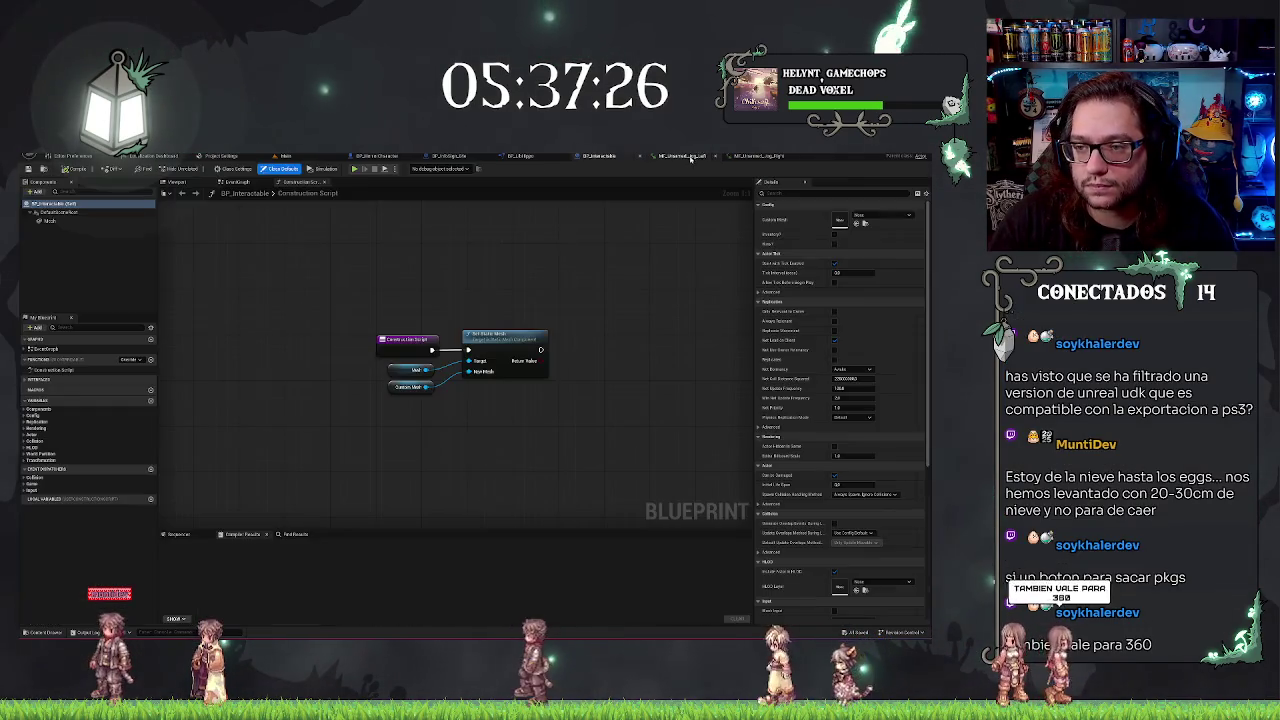
# In another Jog sequence, place footstep notifies on the first three foot-contact markers
pyautogui.click(758, 156)
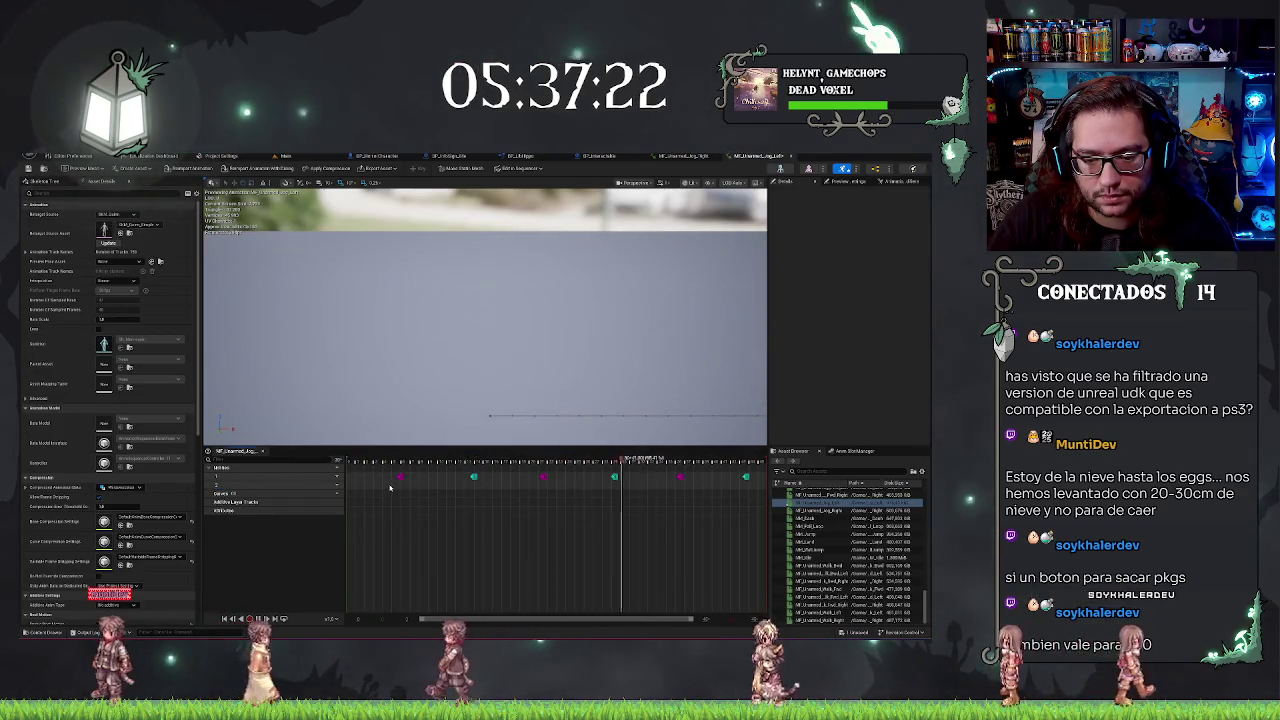
pyautogui.moveTo(390, 487); pyautogui.dragTo(432, 487)
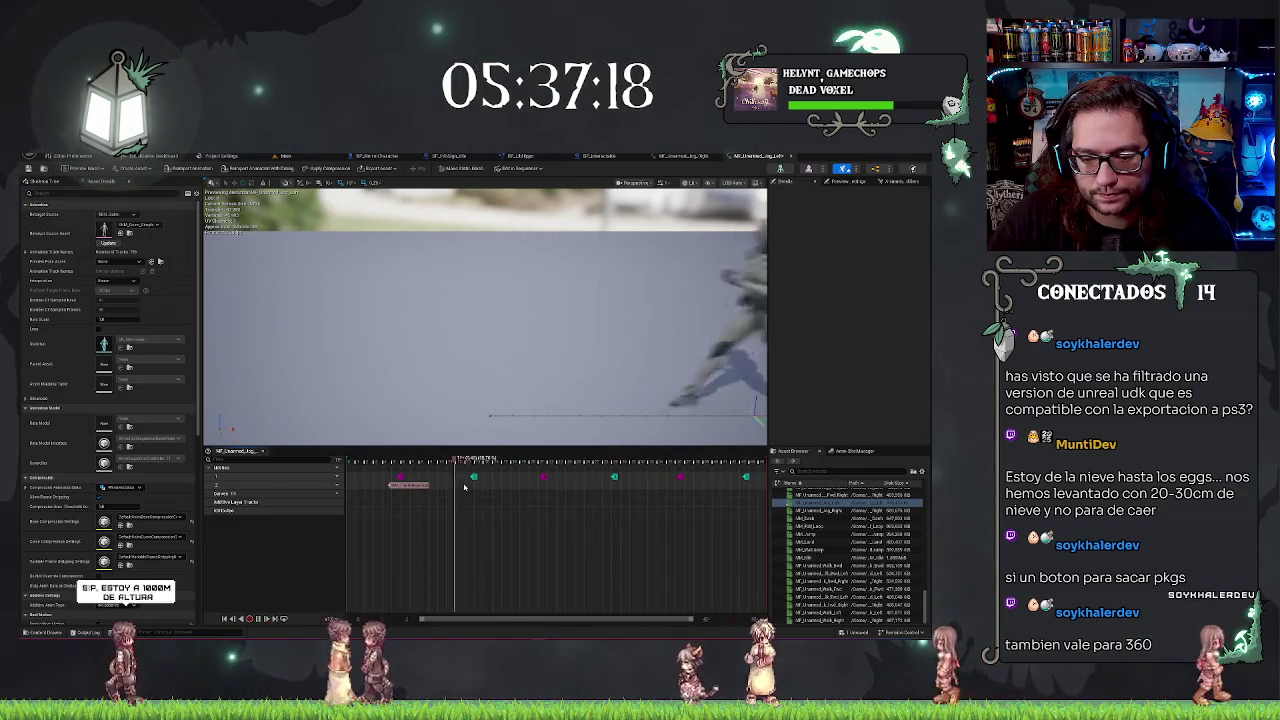
pyautogui.hotkey('ctrl', 'v')
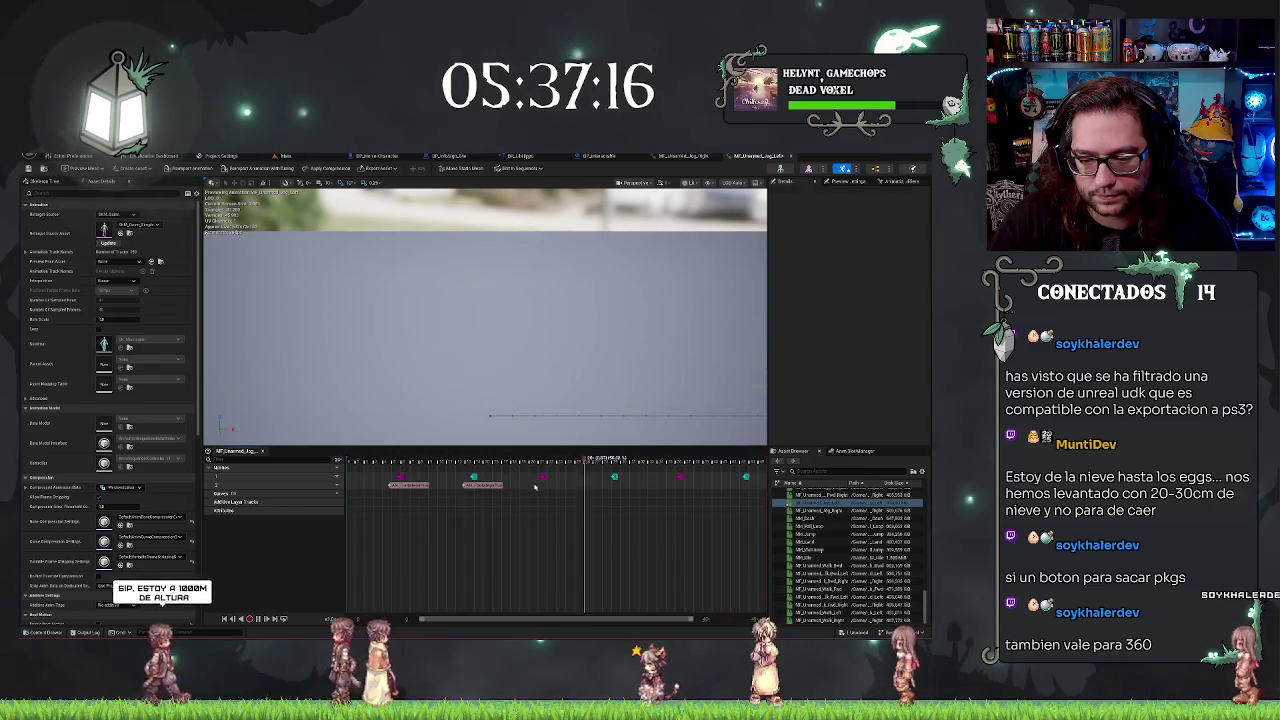
pyautogui.hotkey('ctrl', 'v')
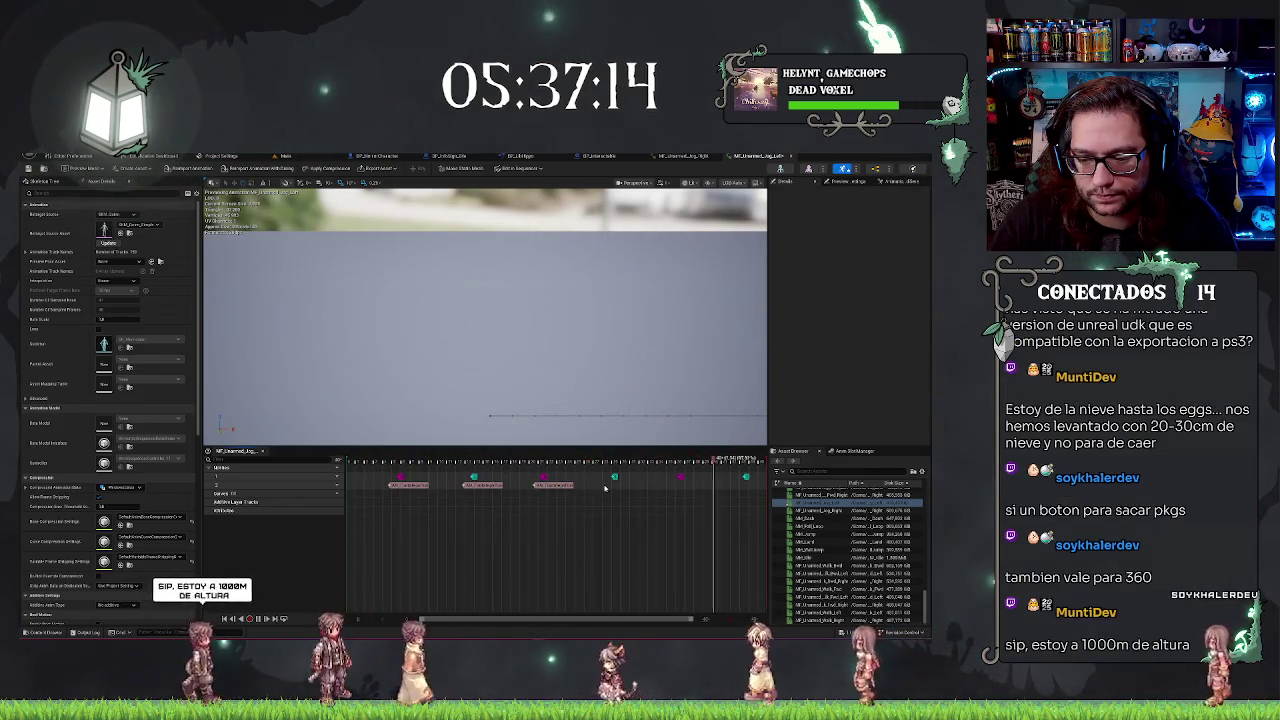